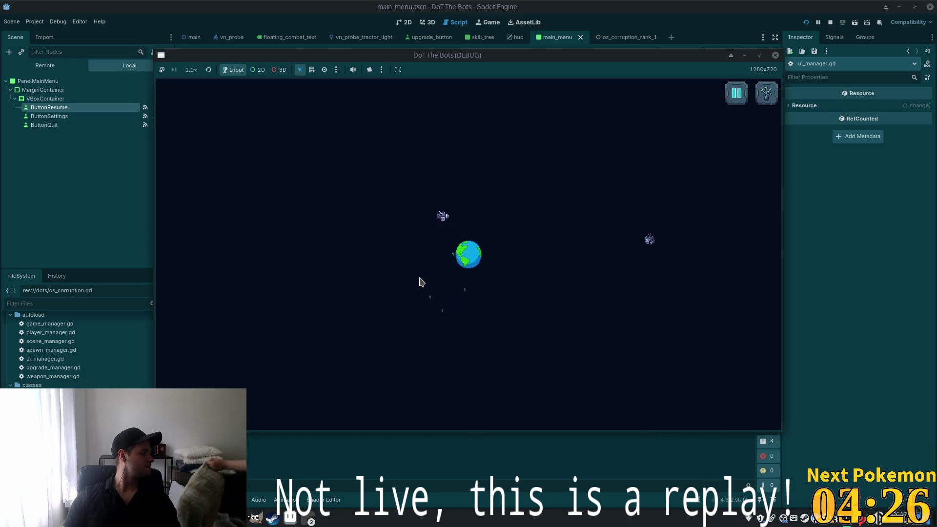
Open the skill tree in the running game, restart the game, then stop the test run
{"action": "left_click", "coordinate": [766, 92]}
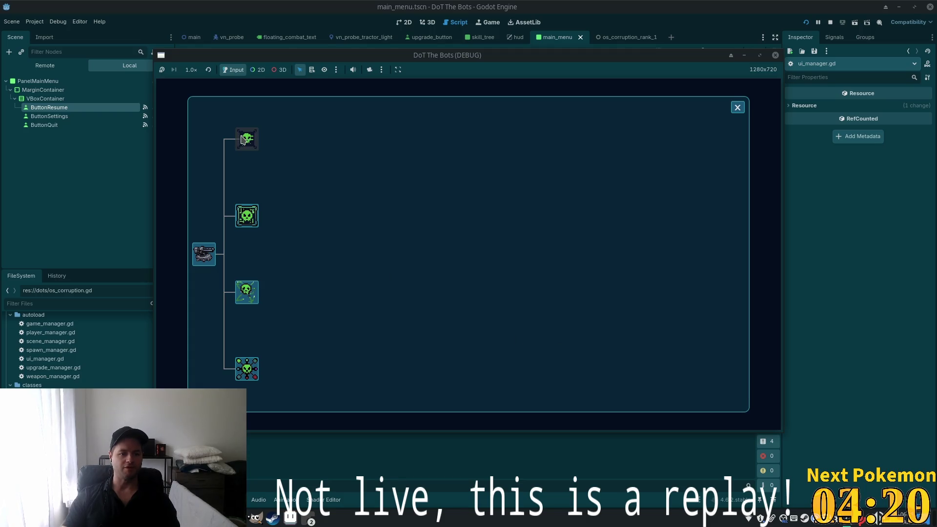
{"action": "left_click", "coordinate": [805, 22]}
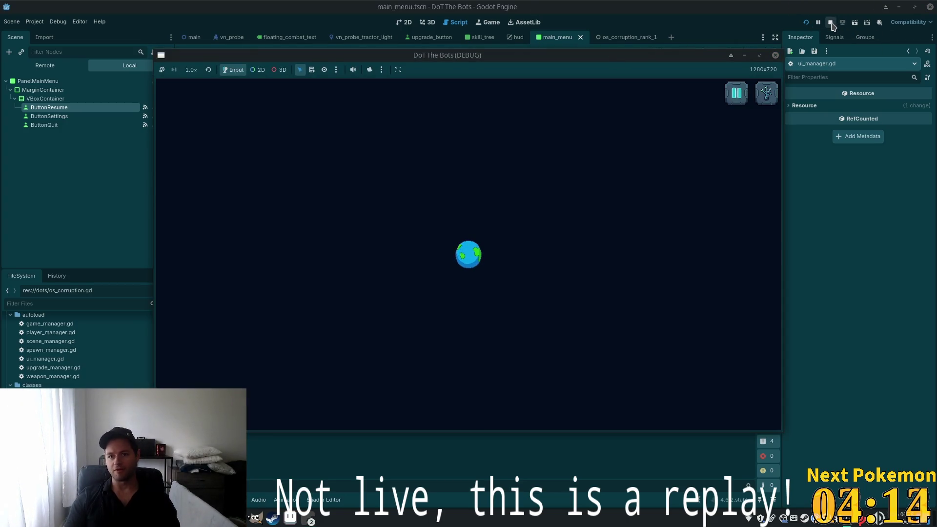
{"action": "left_click", "coordinate": [830, 22]}
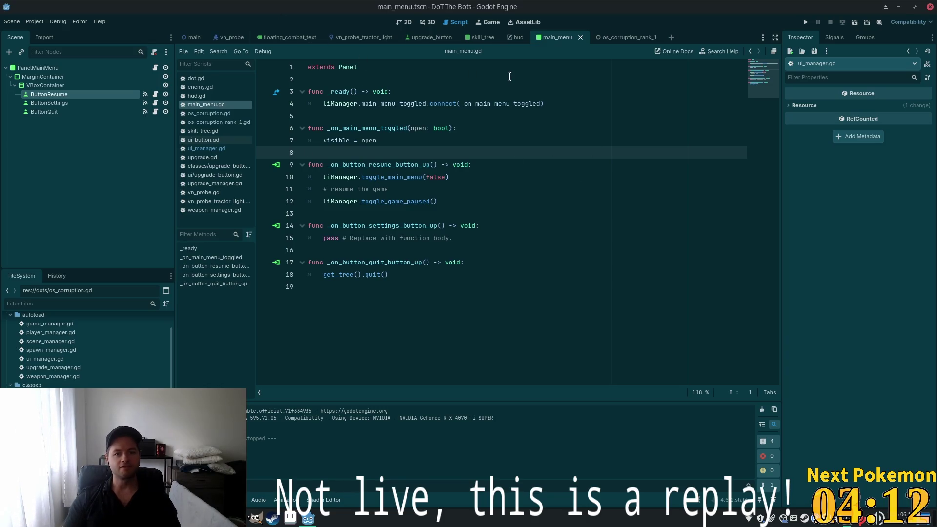
Open the skill_tree scene from the HUD's PanelSkillTree node and center the panel on the canvas
{"action": "left_click", "coordinate": [517, 37]}
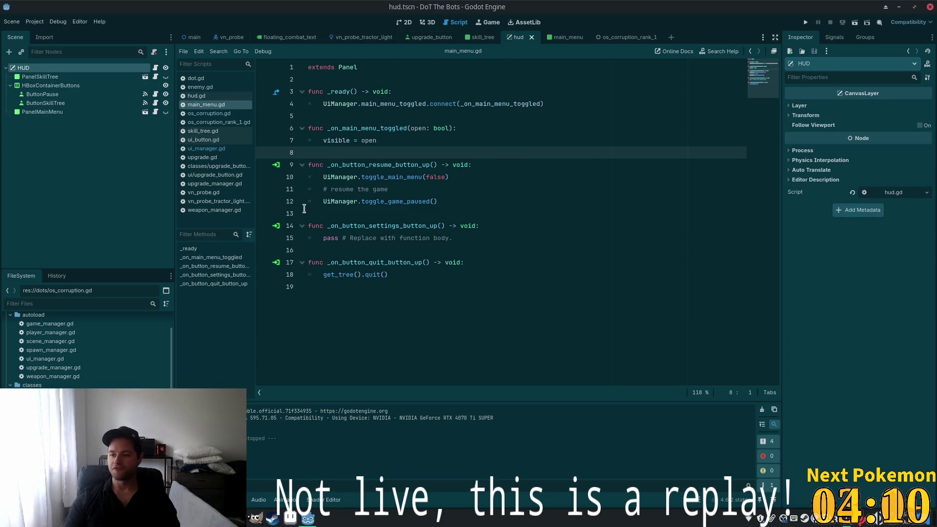
{"action": "left_click", "coordinate": [403, 22]}
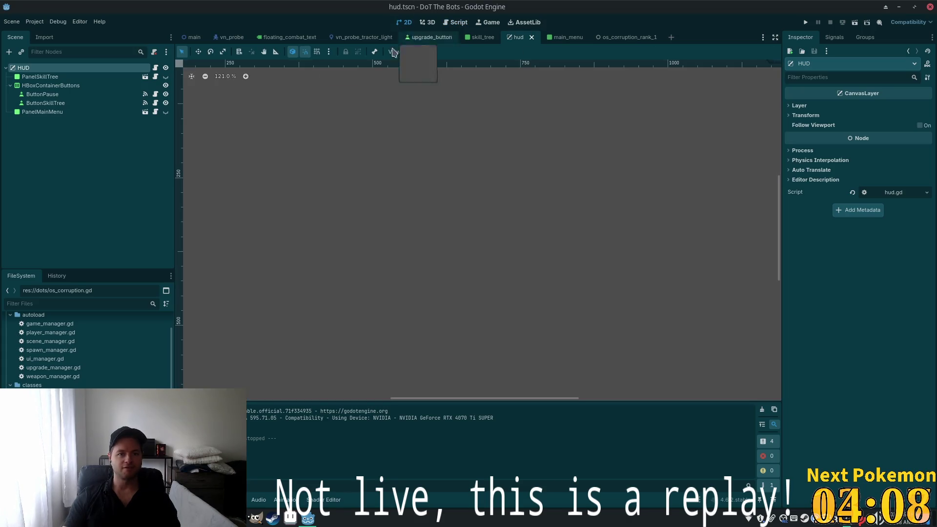
{"action": "left_click", "coordinate": [138, 77]}
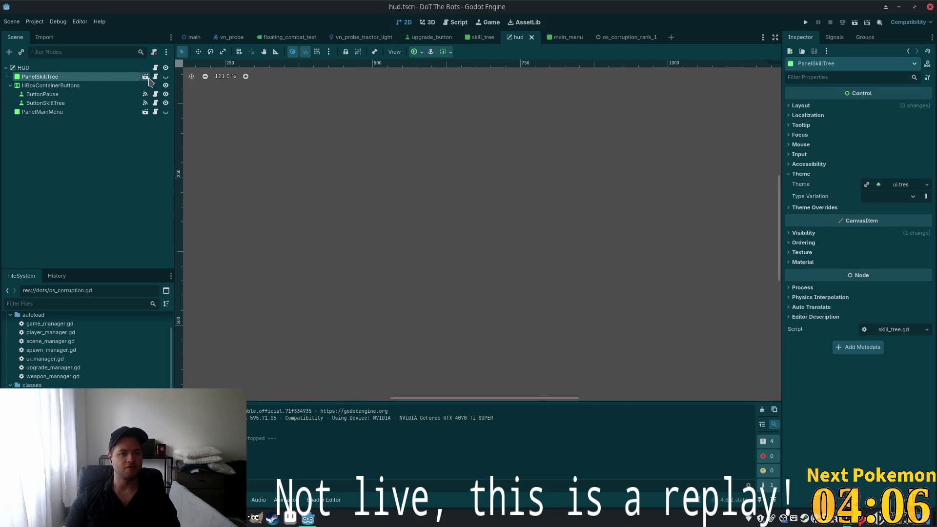
{"action": "left_click", "coordinate": [146, 77]}
{"action": "left_click_drag", "start_coordinate": [474, 239], "coordinate": [477, 190]}
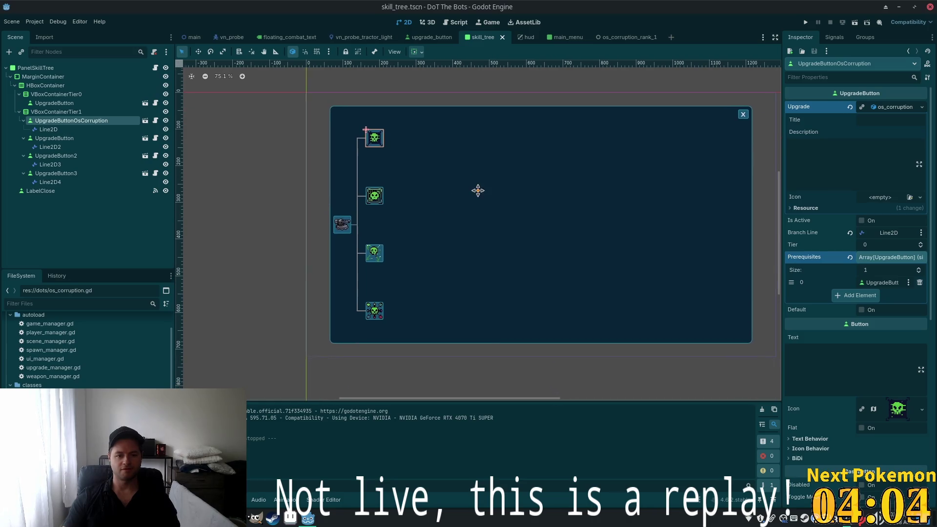
Set Process Mode to Always on the upgrade buttons and LabelClose, save, and run the game
{"action": "left_click", "coordinate": [54, 138], "text": "ctrl"}
{"action": "left_click", "coordinate": [57, 156], "text": "ctrl"}
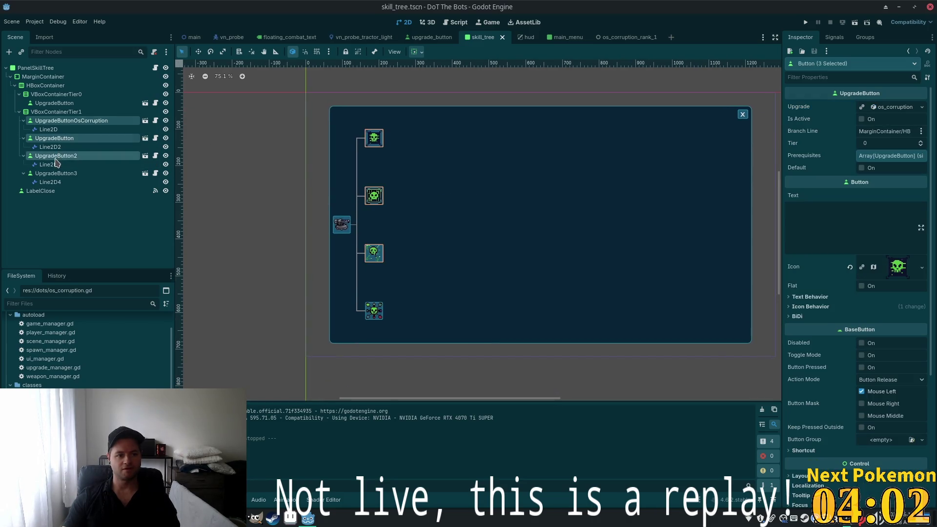
{"action": "left_click", "coordinate": [57, 174], "text": "ctrl"}
{"action": "left_click", "coordinate": [40, 191], "text": "ctrl"}
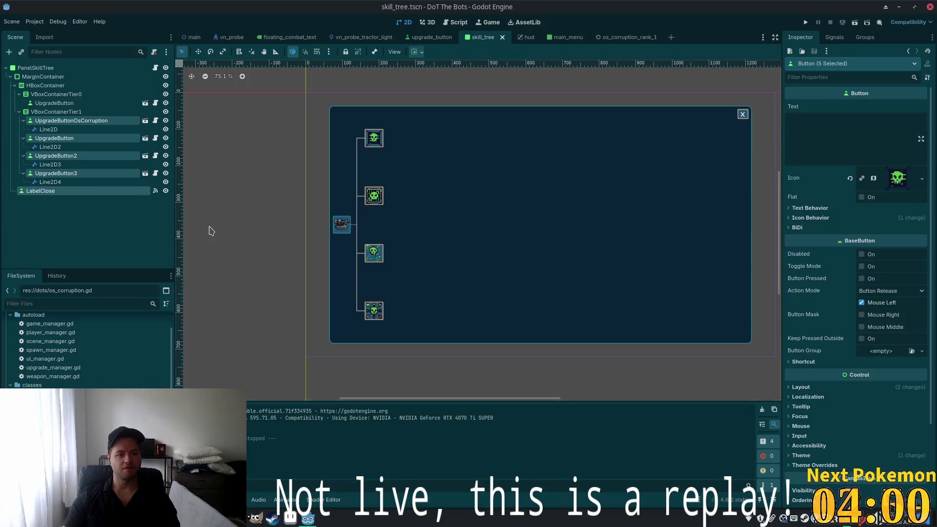
{"action": "scroll", "coordinate": [851, 395], "scroll_direction": "down", "scroll_amount": 3}
{"action": "left_click", "coordinate": [802, 444]}
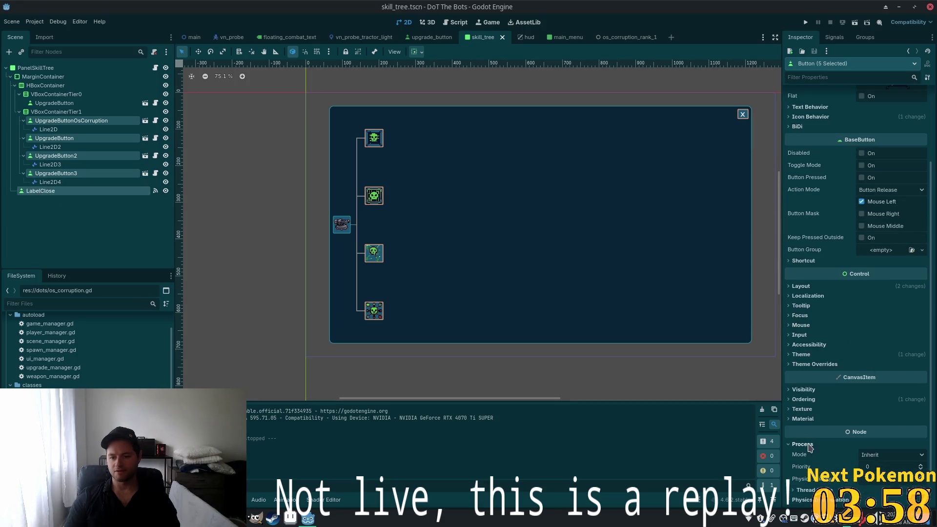
{"action": "left_click", "coordinate": [891, 462]}
{"action": "left_click", "coordinate": [873, 490]}
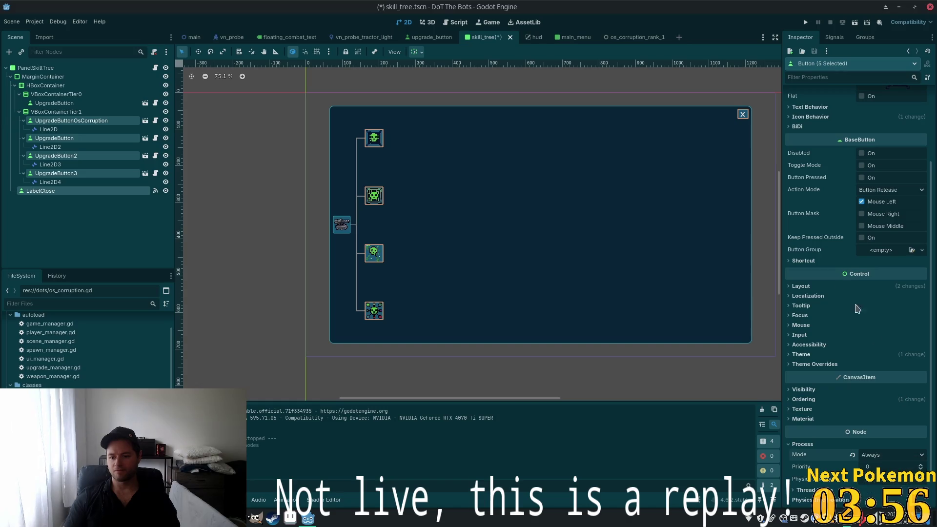
{"action": "key", "text": "ctrl+s"}
{"action": "left_click", "coordinate": [806, 23]}
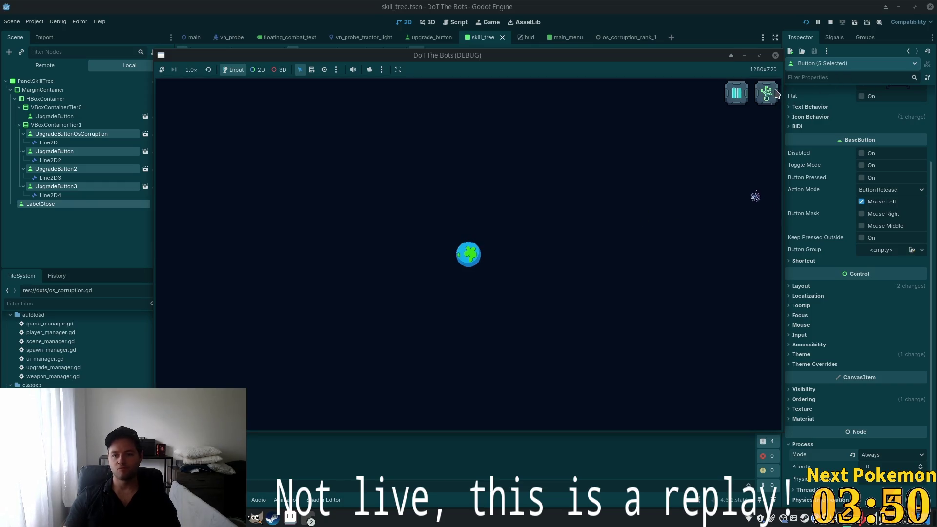
Open and close the skill tree panel in the running game, then stop it
{"action": "left_click", "coordinate": [766, 93]}
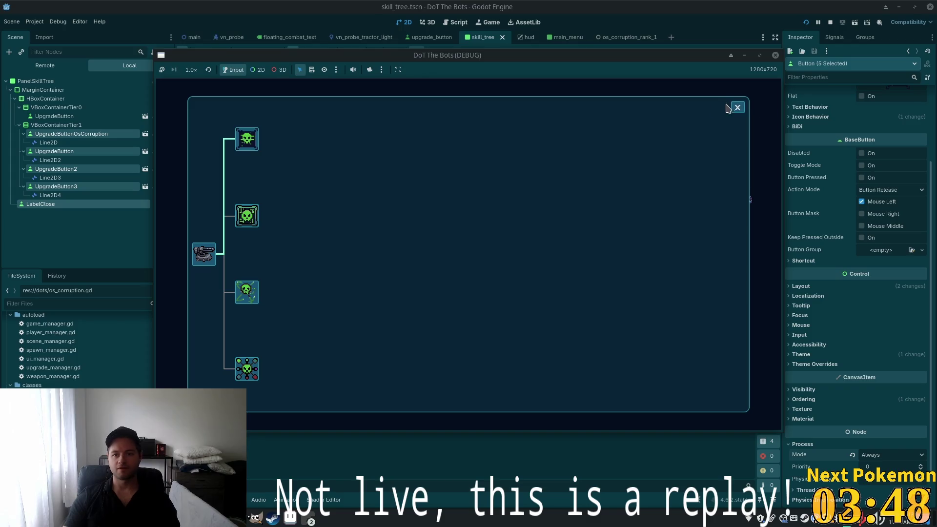
{"action": "left_click", "coordinate": [738, 107]}
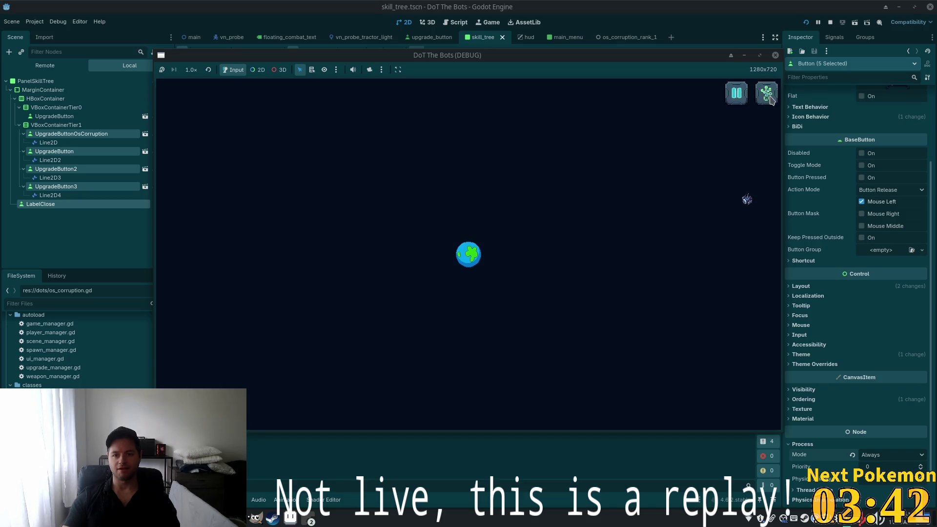
{"action": "left_click", "coordinate": [830, 21]}
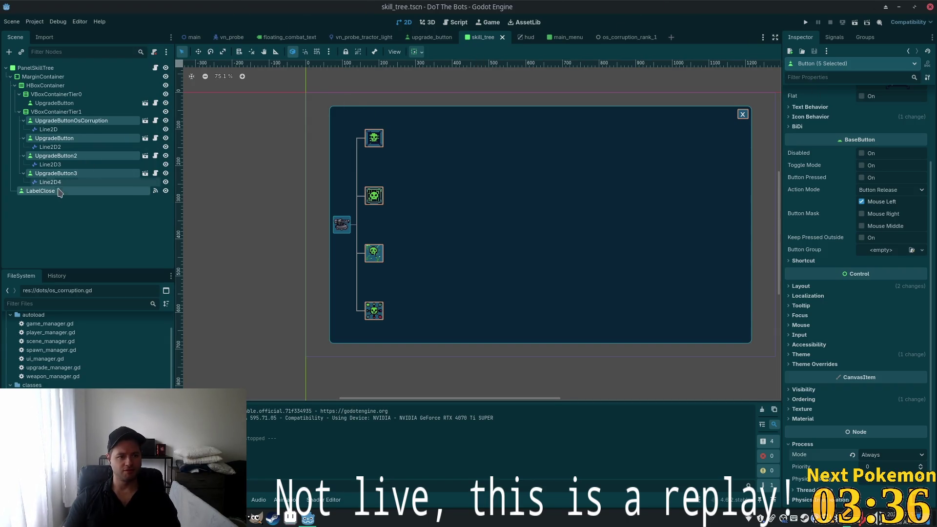
Open skill_tree.gd at LabelClose's button_up handler and select toggle_upgrade_panel on line 10
{"action": "left_click", "coordinate": [156, 191]}
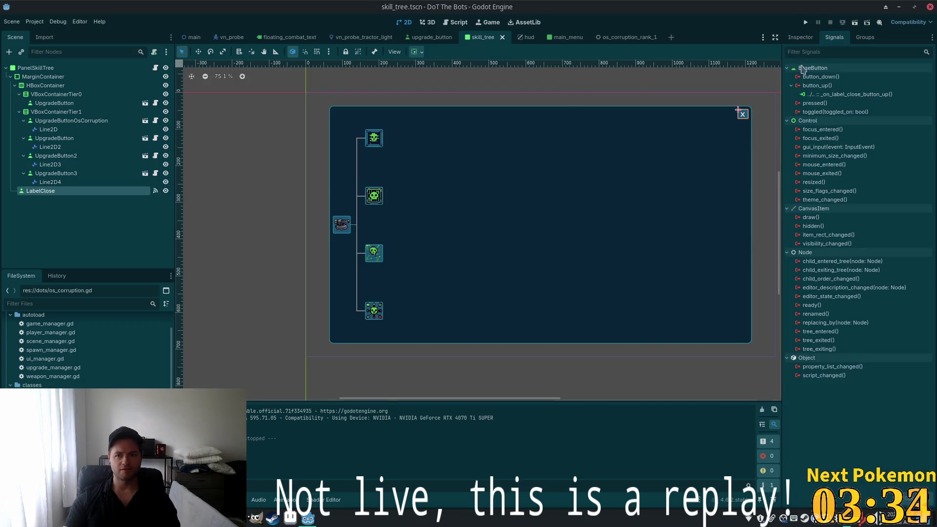
{"action": "double_click", "coordinate": [849, 94]}
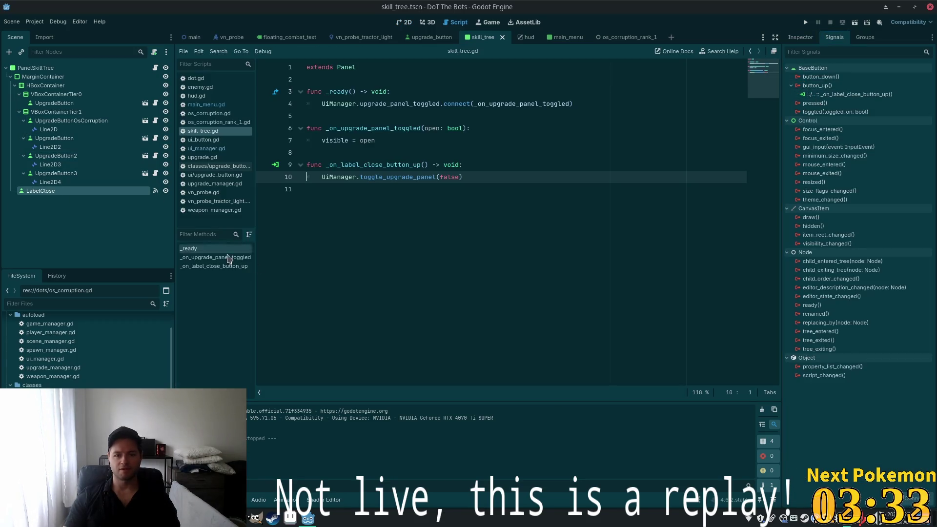
{"action": "left_click", "coordinate": [493, 174]}
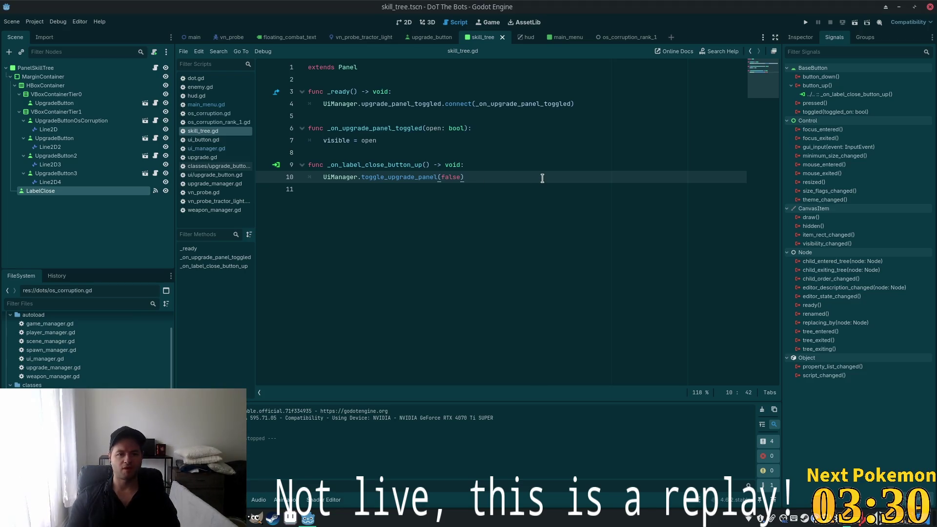
{"action": "double_click", "coordinate": [397, 178]}
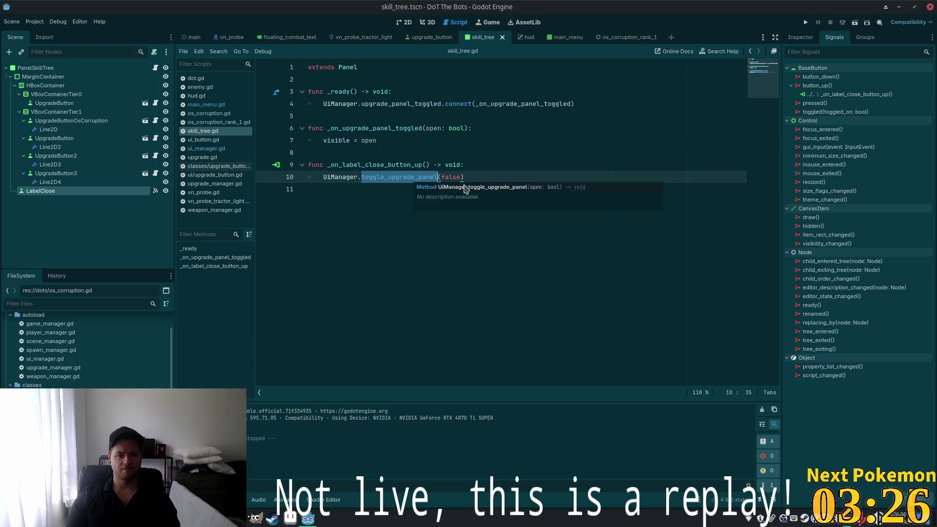
{"action": "left_click", "coordinate": [473, 177]}
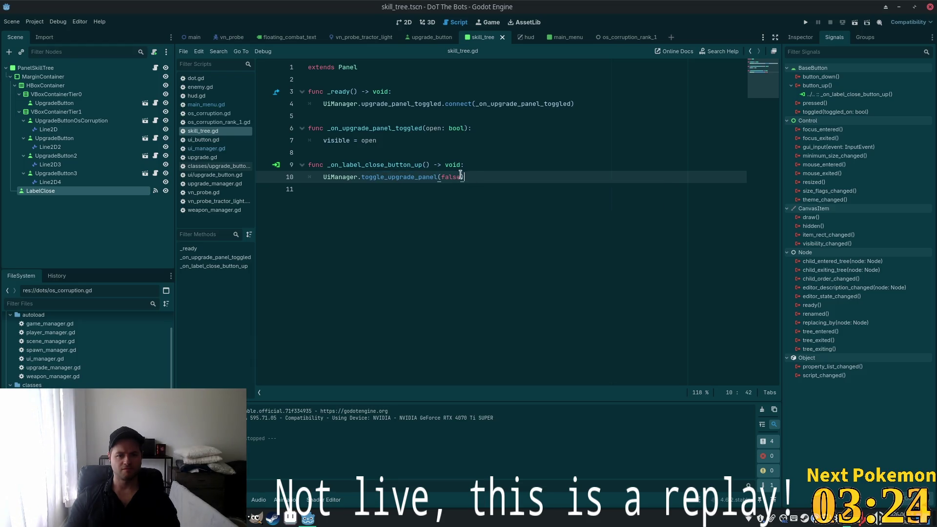
{"action": "key", "text": "Return"}
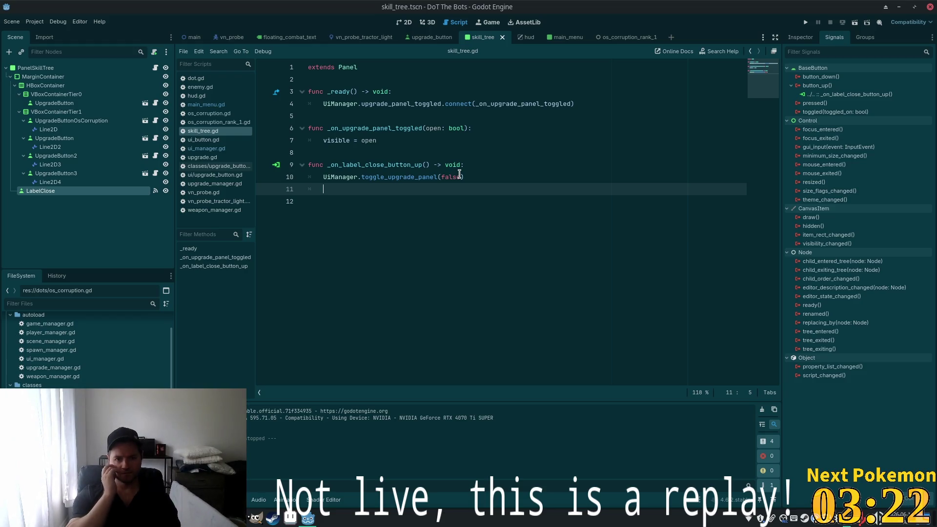
{"action": "key", "text": "BackSpace"}
{"action": "key", "text": "BackSpace"}
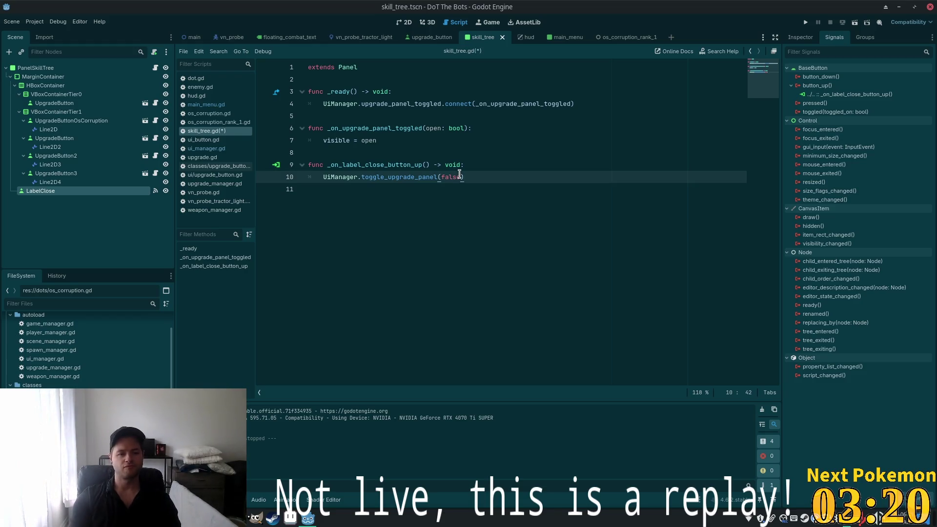
{"action": "double_click", "coordinate": [396, 178]}
{"action": "key", "text": "ctrl+c"}
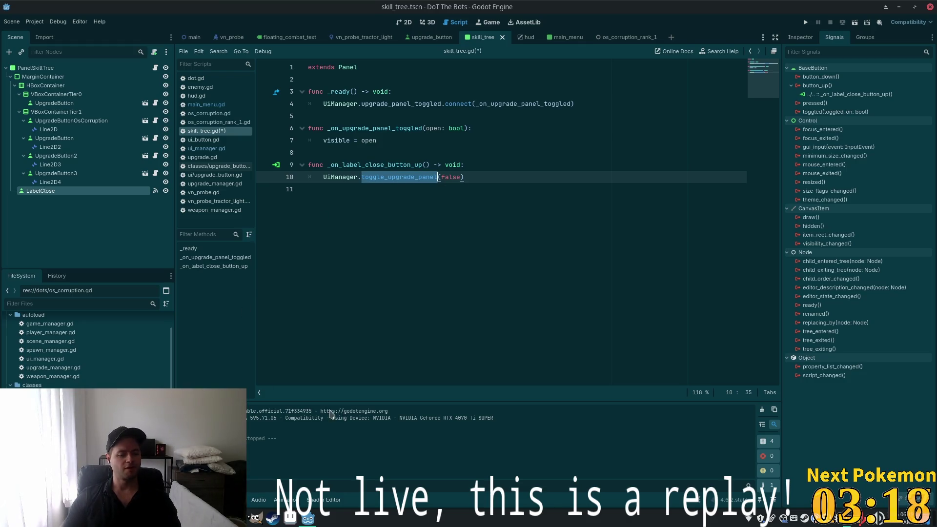
Search the whole project for toggle_upgrade_panel in Cursor
{"action": "key", "text": "alt+Tab"}
{"action": "double_click", "coordinate": [51, 53]}
{"action": "key", "text": "ctrl+v"}
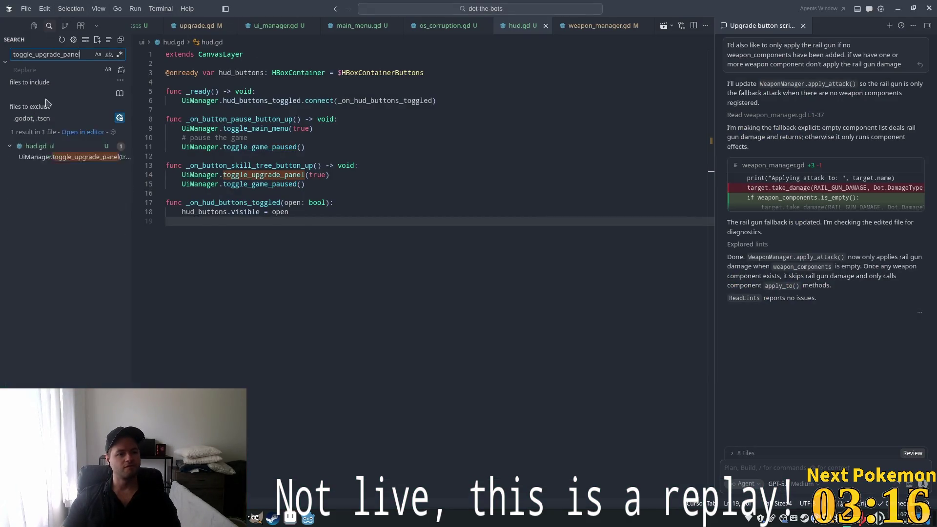
Remove the toggle_game_paused call from the skill tree handler in hud.gd
{"action": "left_click", "coordinate": [46, 186]}
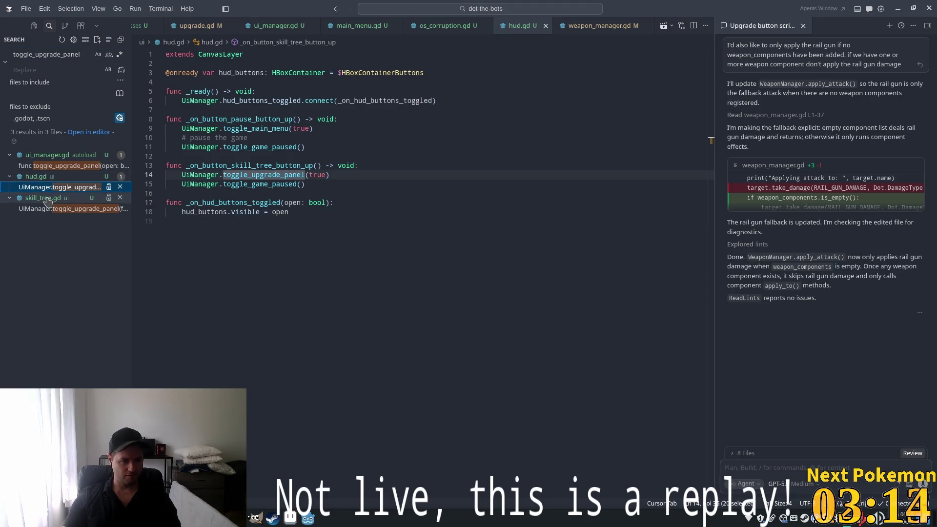
{"action": "triple_click", "coordinate": [269, 184]}
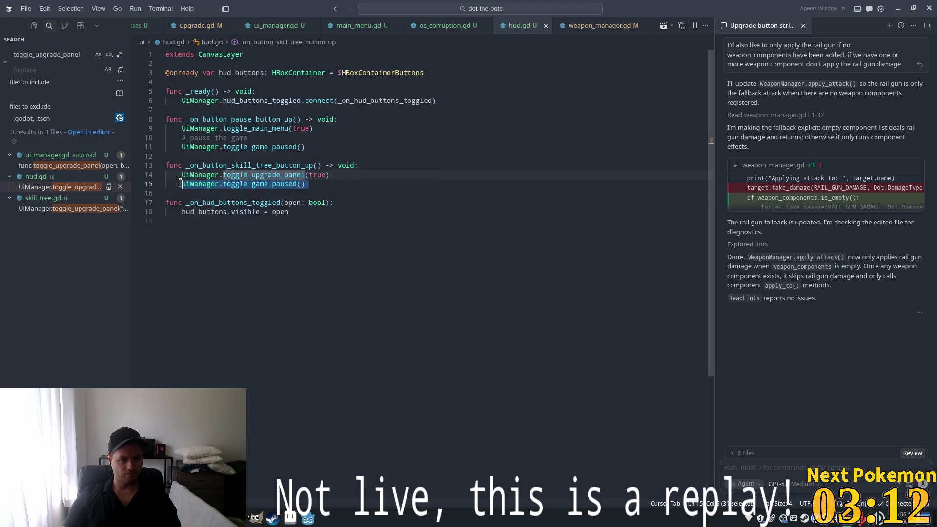
{"action": "key", "text": "Delete"}
Add UiManager.toggle_game_paused() after toggle_hud_buttons(not open) in toggle_upgrade_panel's definition
{"action": "left_click", "coordinate": [256, 165]}
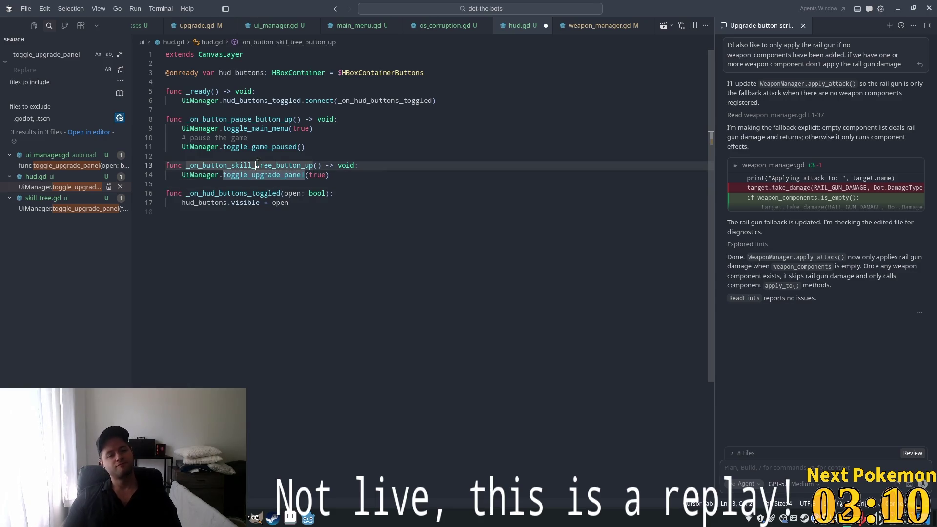
{"action": "left_click", "coordinate": [260, 176]}
{"action": "left_click", "coordinate": [262, 177], "text": "ctrl"}
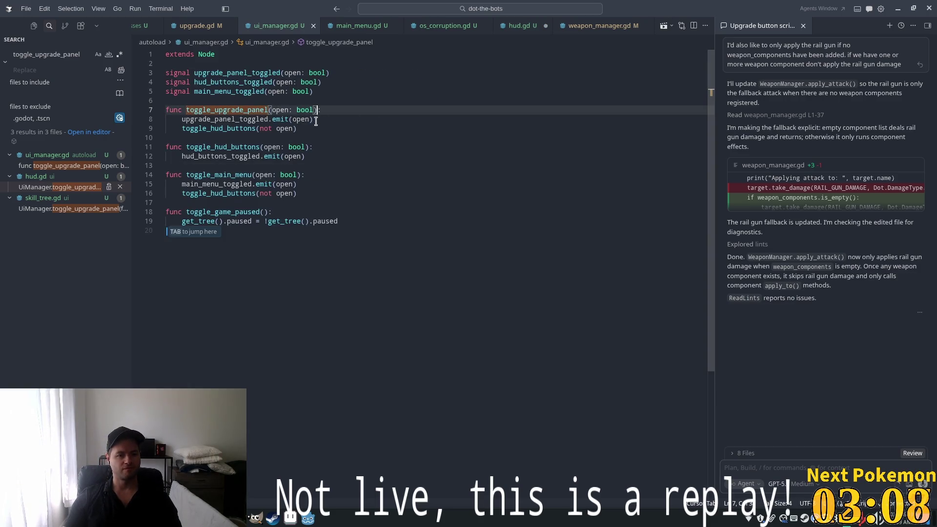
{"action": "left_click", "coordinate": [338, 120]}
{"action": "left_click", "coordinate": [335, 127]}
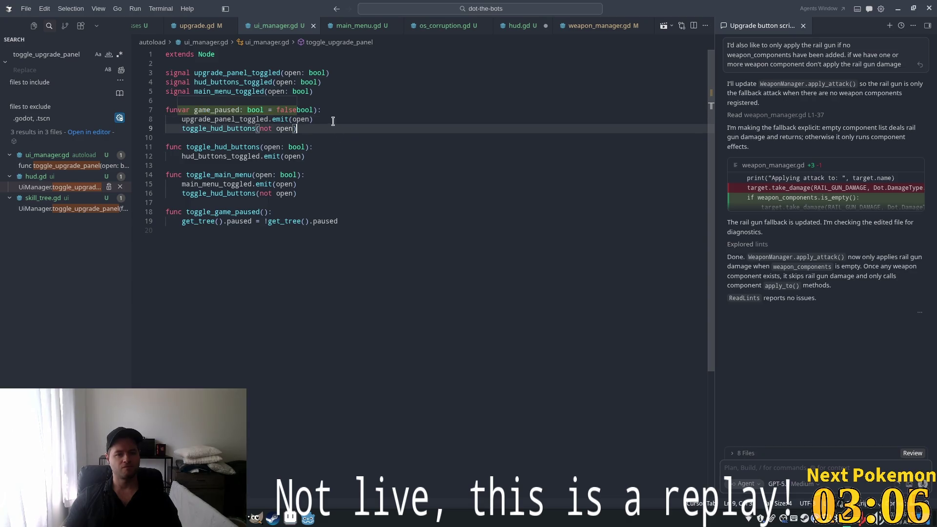
{"action": "key", "text": "Return"}
{"action": "key", "text": "Return"}
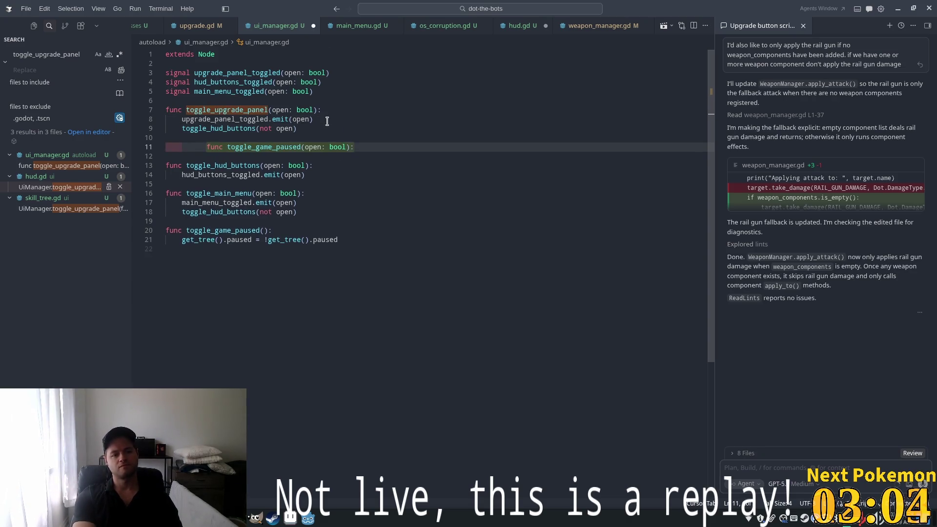
{"action": "key", "text": "Tab"}
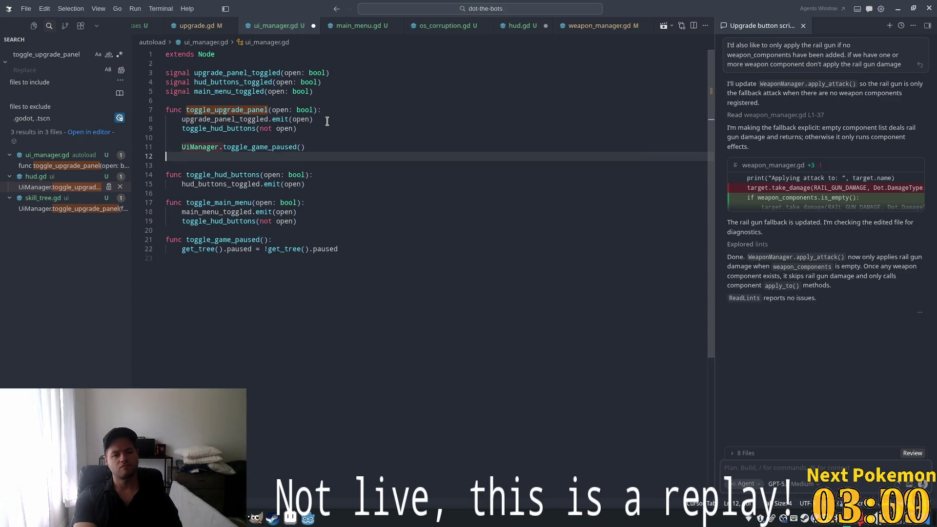
{"action": "key", "text": "BackSpace"}
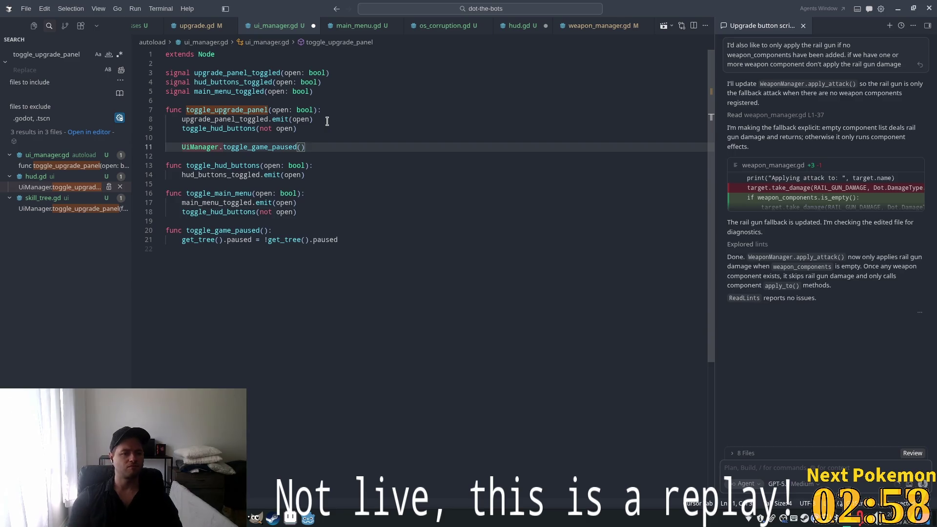
Review the toggle_upgrade_panel declaration and the uses of toggle_game_paused
{"action": "left_click", "coordinate": [276, 129]}
{"action": "triple_click", "coordinate": [297, 110]}
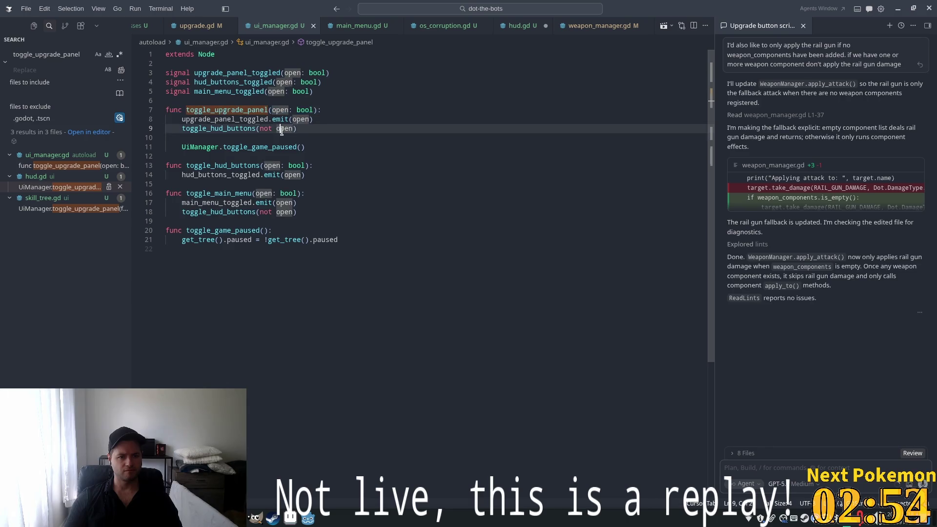
{"action": "double_click", "coordinate": [242, 146]}
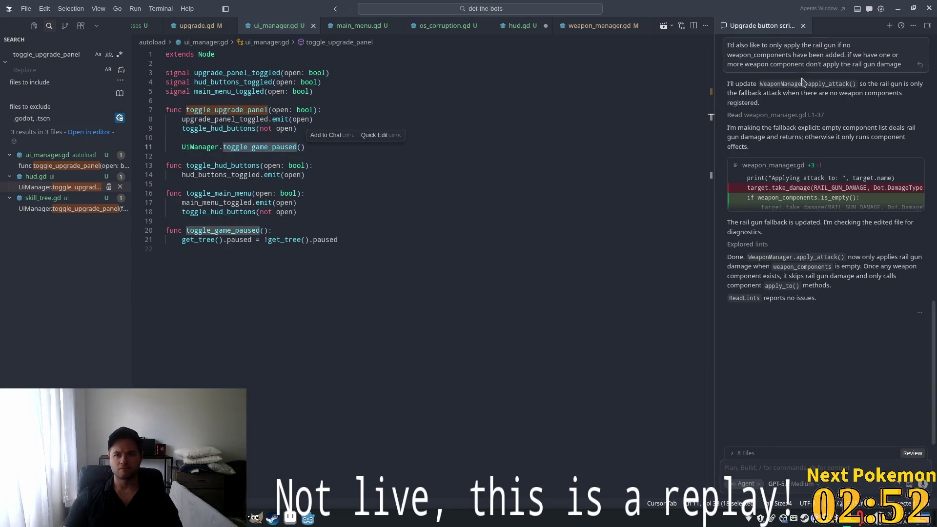
{"action": "key", "text": "alt+Tab"}
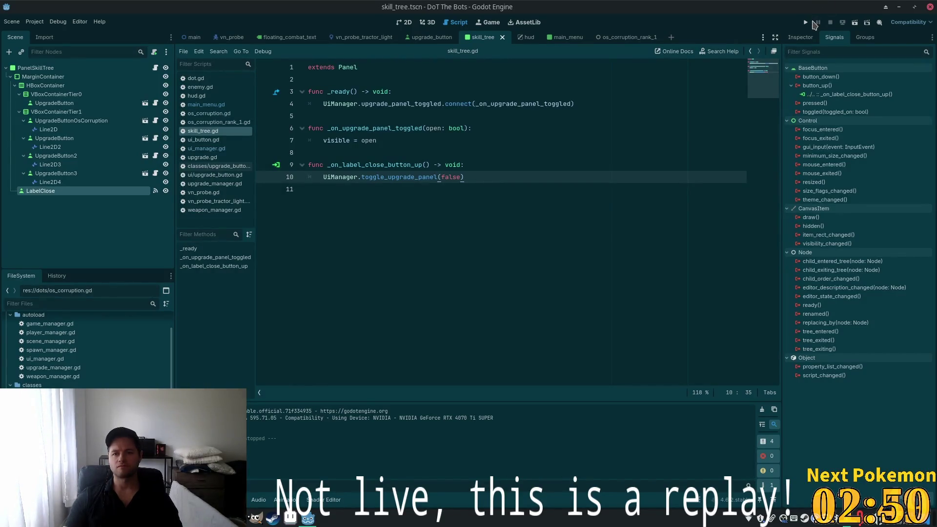
Test opening and closing the skill tree in the game, then jump to toggle_upgrade_panel's definition
{"action": "left_click", "coordinate": [808, 21]}
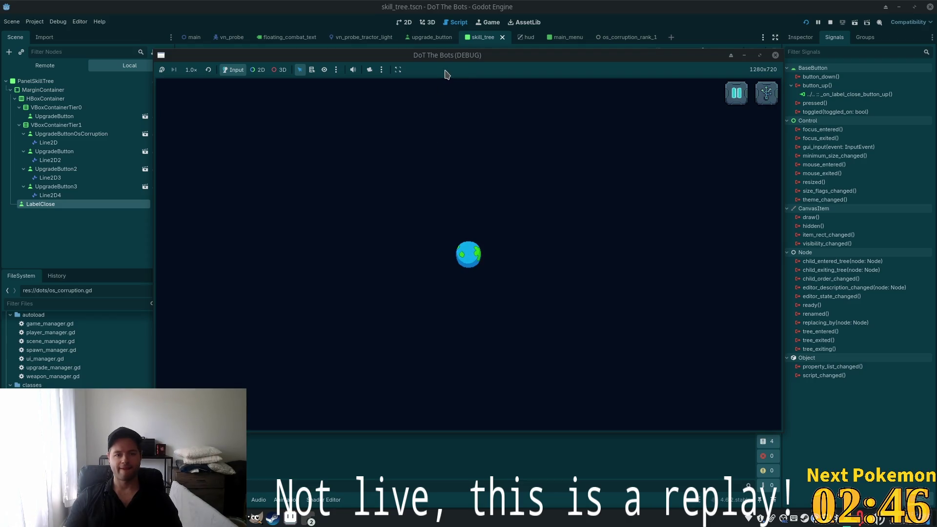
{"action": "left_click", "coordinate": [766, 93]}
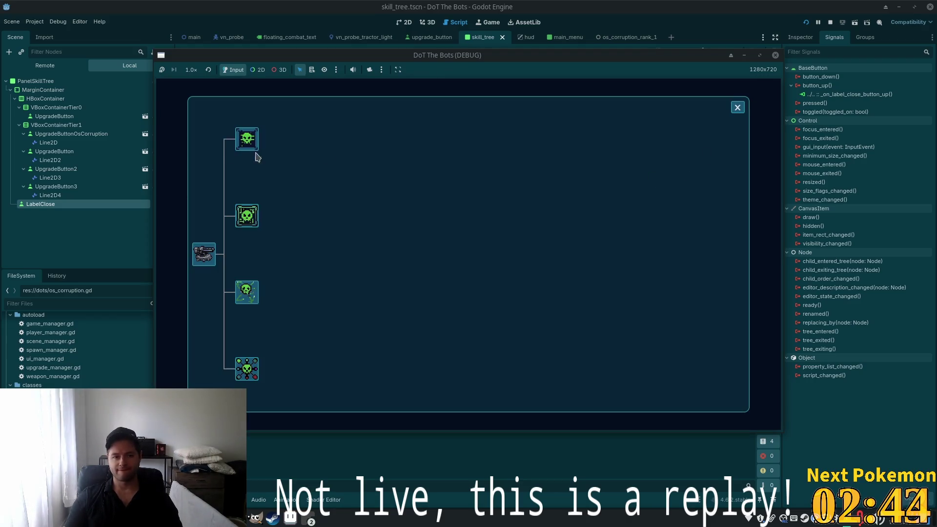
{"action": "left_click", "coordinate": [737, 108]}
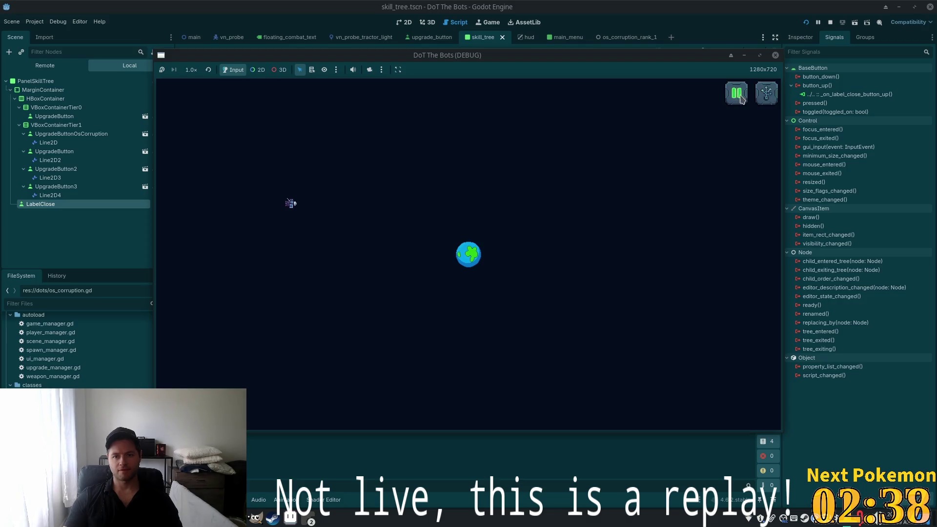
{"action": "left_click", "coordinate": [775, 55]}
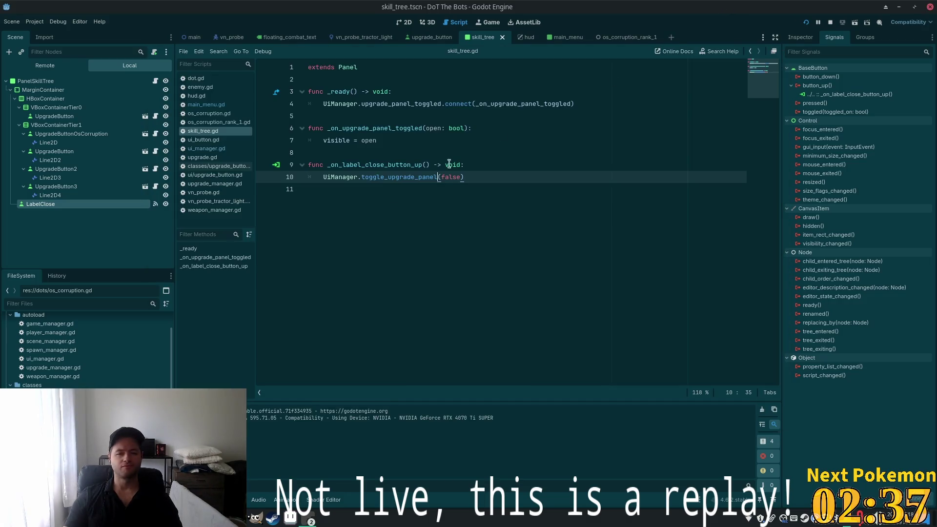
{"action": "double_click", "coordinate": [409, 177]}
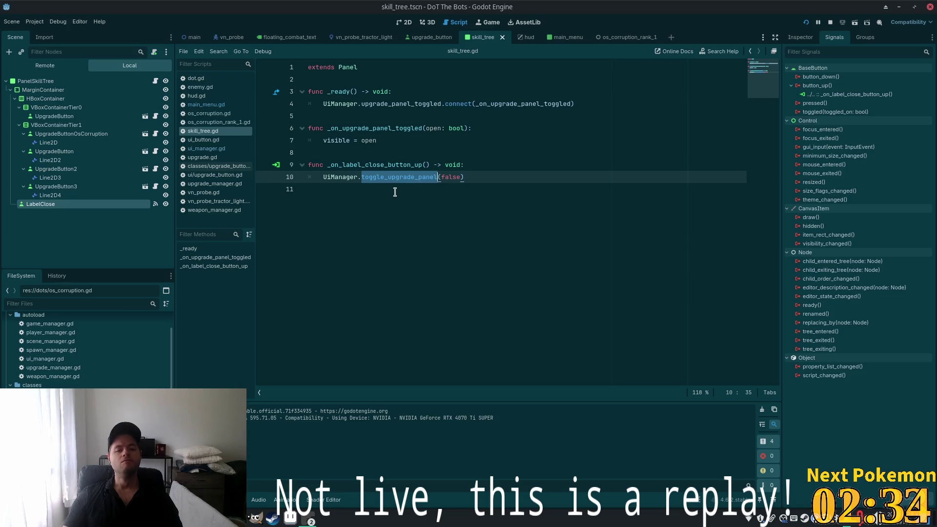
{"action": "left_click", "coordinate": [401, 178], "text": "ctrl"}
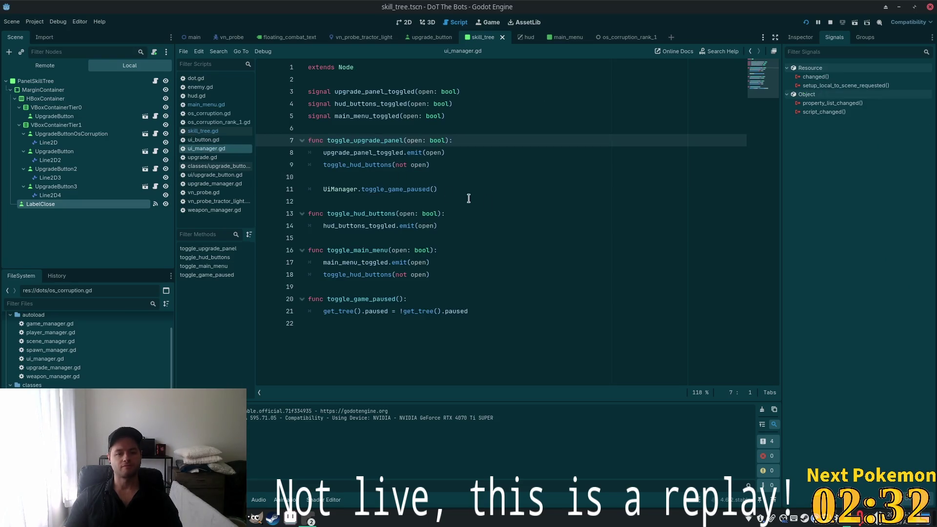
Jump from the toggle_game_paused call to its definition in ui_manager.gd
{"action": "left_click", "coordinate": [372, 165]}
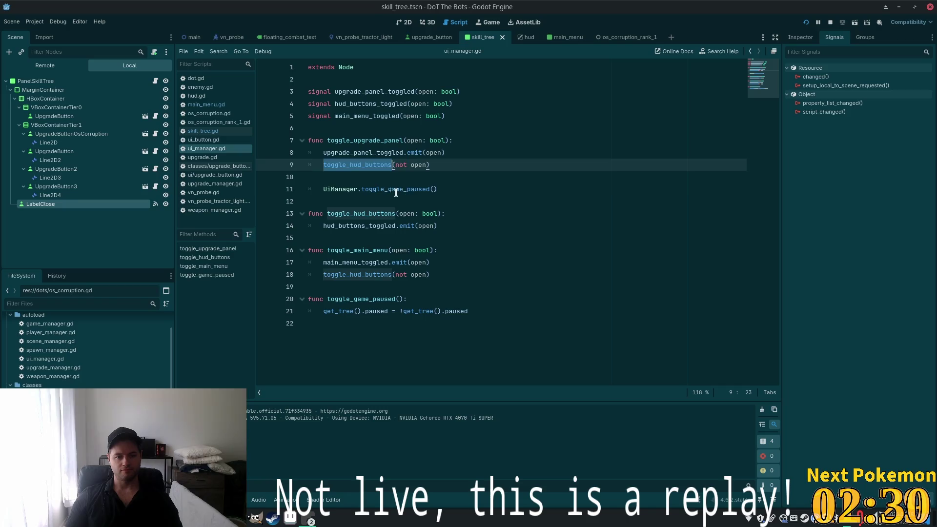
{"action": "left_click", "coordinate": [396, 191]}
{"action": "key", "text": "Home"}
{"action": "left_click", "coordinate": [418, 196]}
{"action": "double_click", "coordinate": [405, 192]}
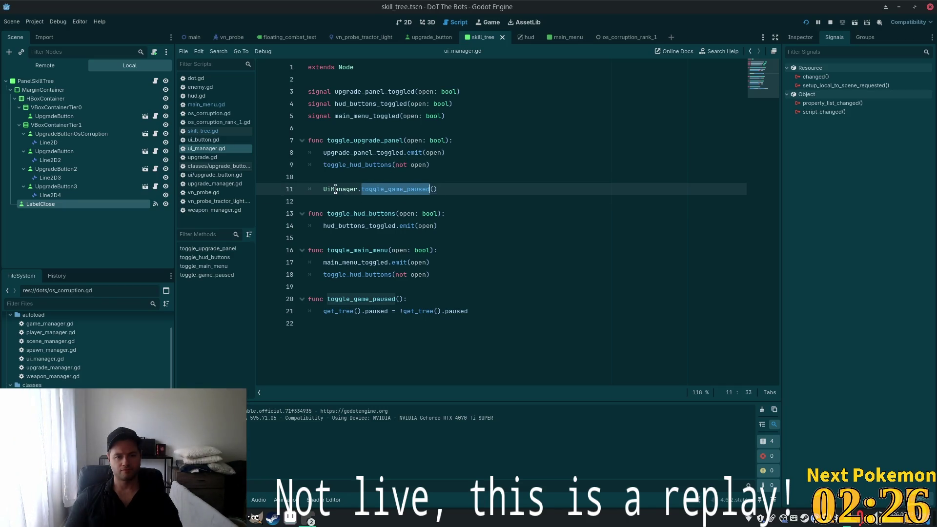
{"action": "mouse_move", "coordinate": [335, 189]}
{"action": "left_click", "coordinate": [379, 189], "text": "ctrl"}
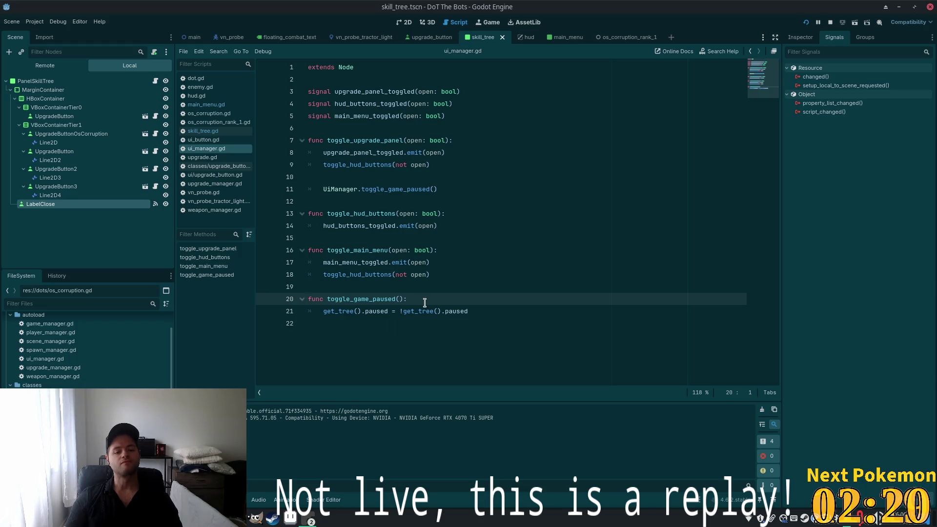
Insert print("changing pause from %s to %s", []) as toggle_game_paused's first line and save
{"action": "key", "text": "Return"}
{"action": "type", "text": "p"}
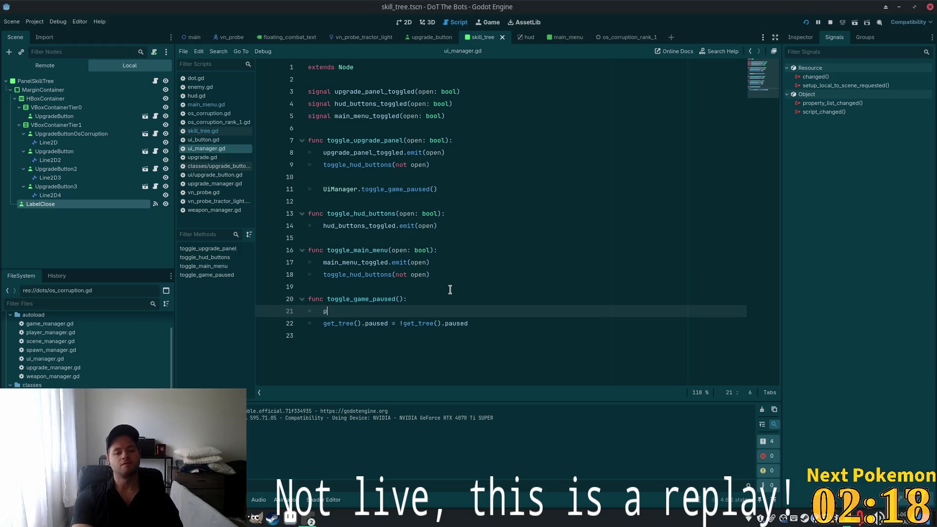
{"action": "type", "text": "rint(\""}
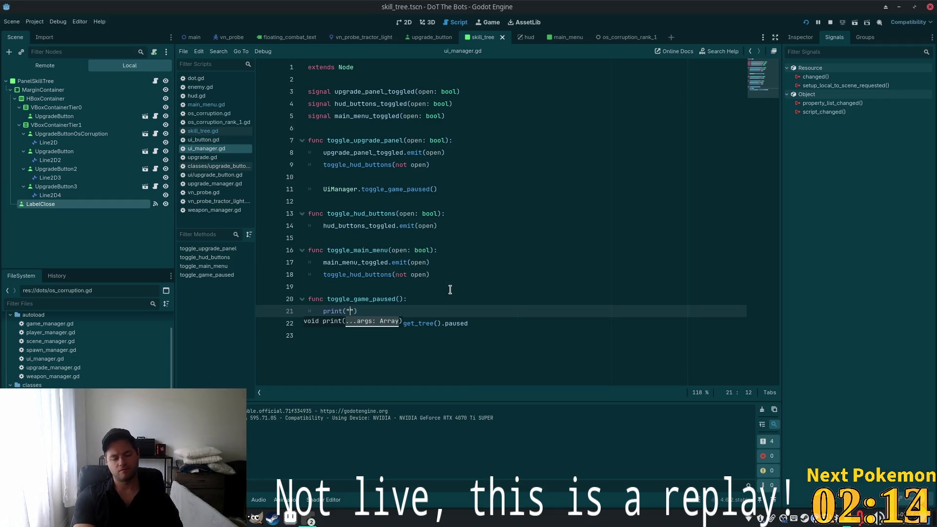
{"action": "type", "text": "g"}
{"action": "key", "text": "BackSpace"}
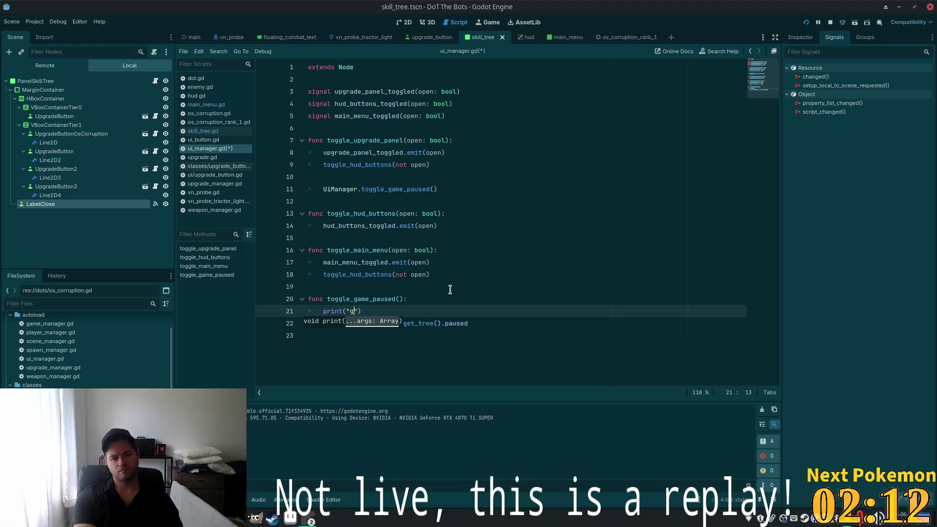
{"action": "key", "text": "BackSpace"}
{"action": "type", "text": "chamg"}
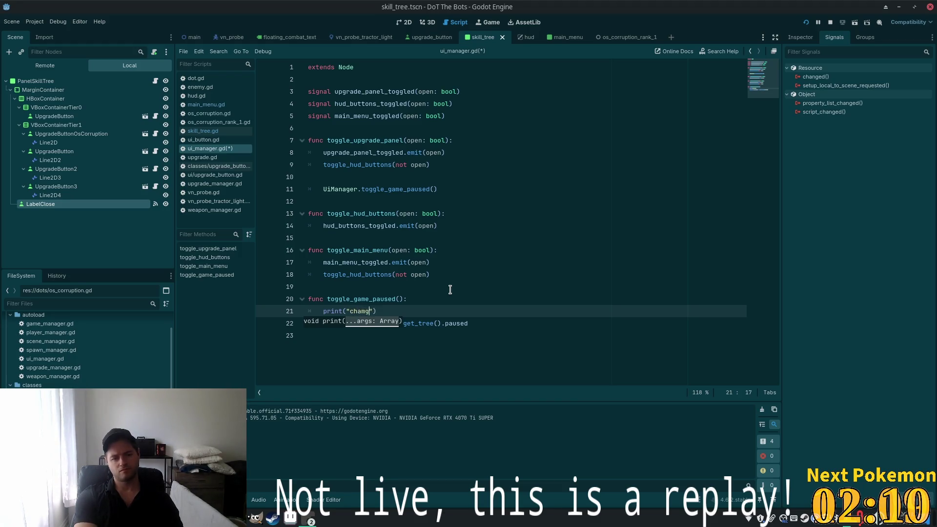
{"action": "key", "text": "BackSpace"}
{"action": "key", "text": "BackSpace"}
{"action": "type", "text": "nging "}
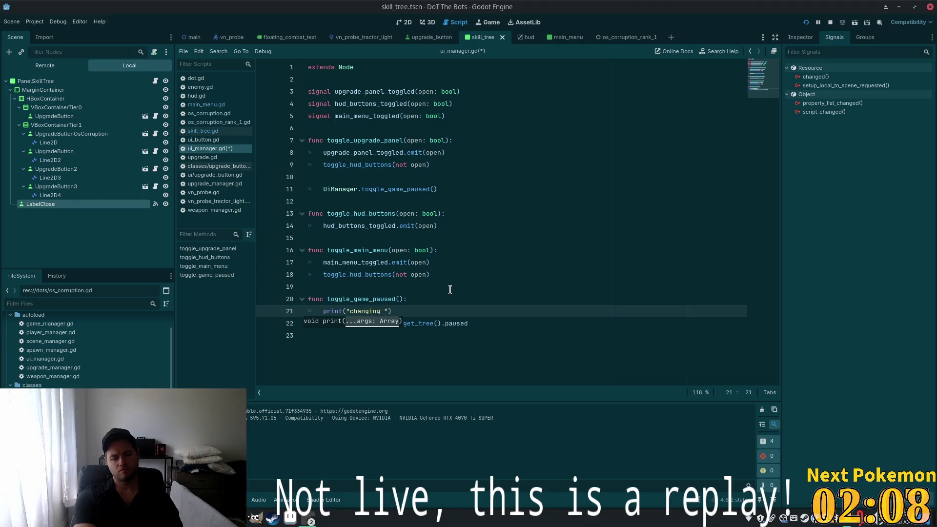
{"action": "type", "text": "pause from %s to %s"}
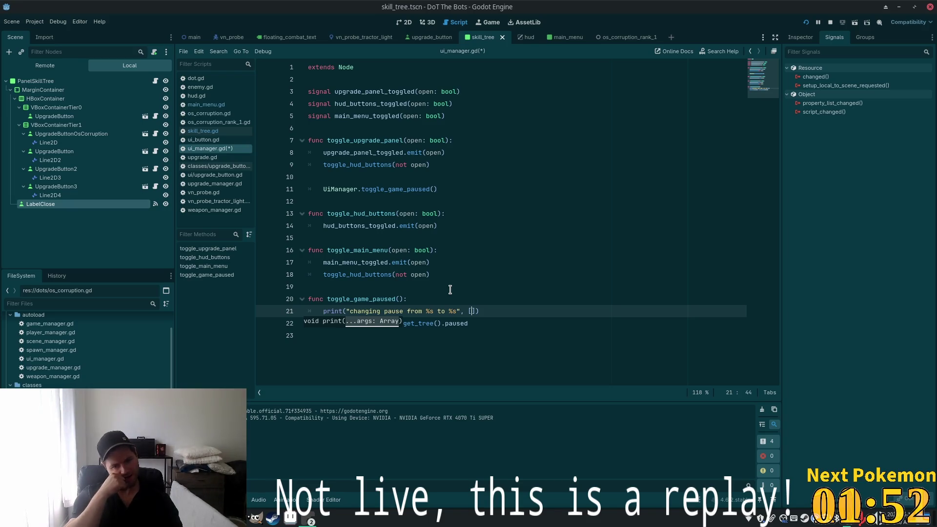
{"action": "key", "text": "ctrl+s"}
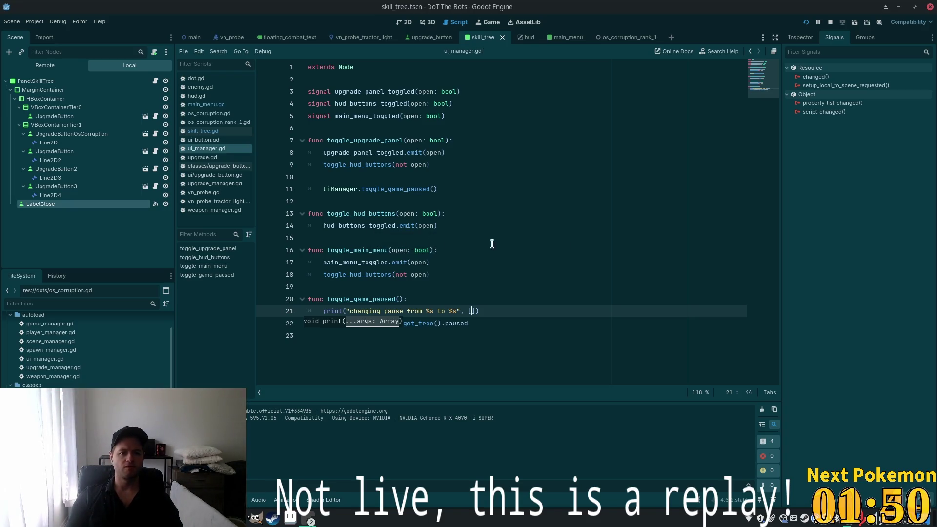
{"action": "key", "text": "alt+Tab"}
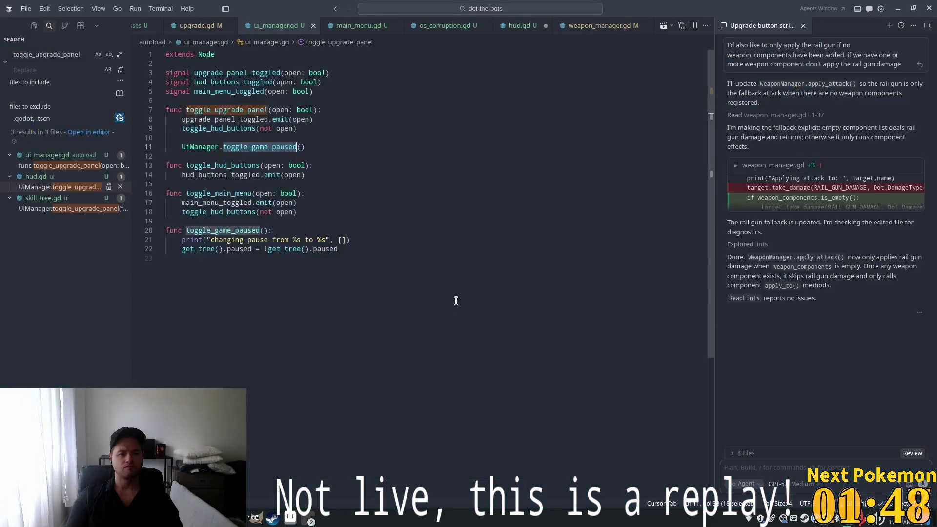
Complete the print to format with % [get_tree().paused, !get_tree().paused] and save
{"action": "key", "text": "ctrl+p"}
{"action": "key", "text": "Escape"}
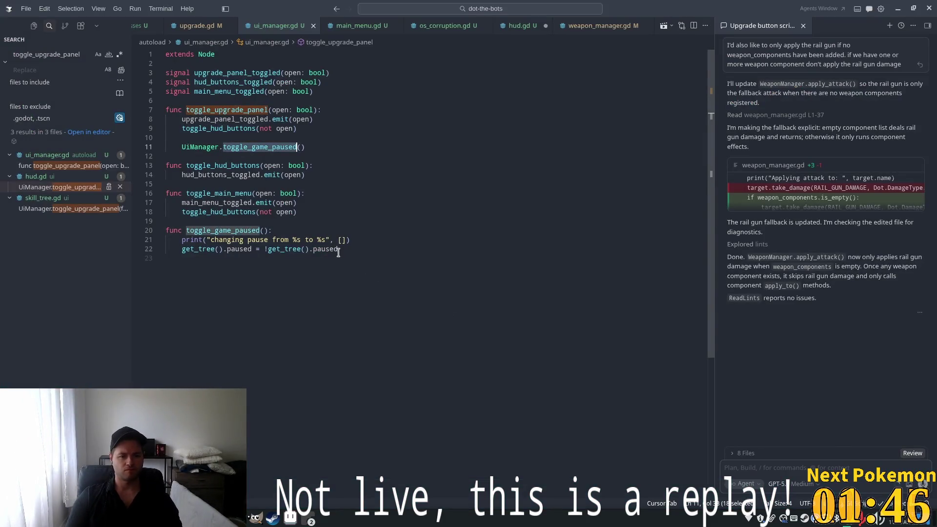
{"action": "left_click", "coordinate": [344, 239]}
{"action": "key", "text": "Tab"}
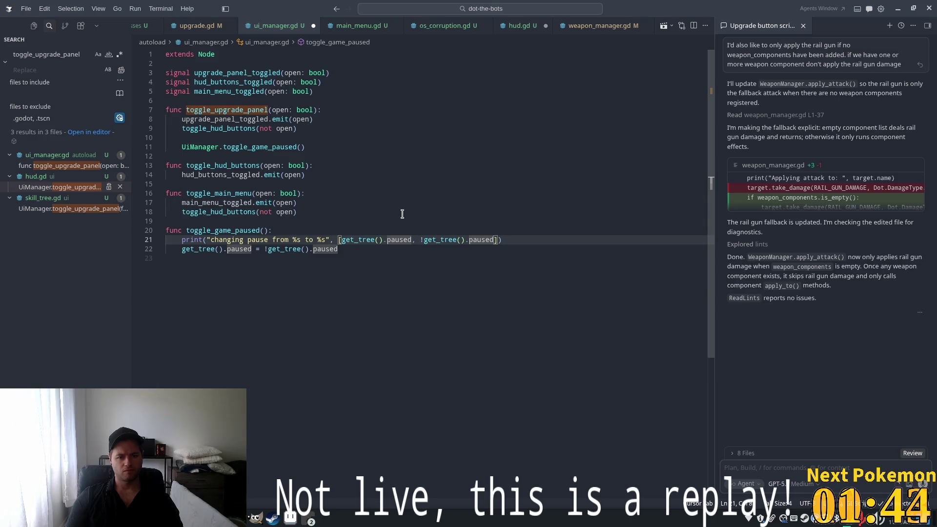
{"action": "left_click", "coordinate": [391, 220]}
{"action": "key", "text": "ctrl+s"}
{"action": "left_click", "coordinate": [324, 240]}
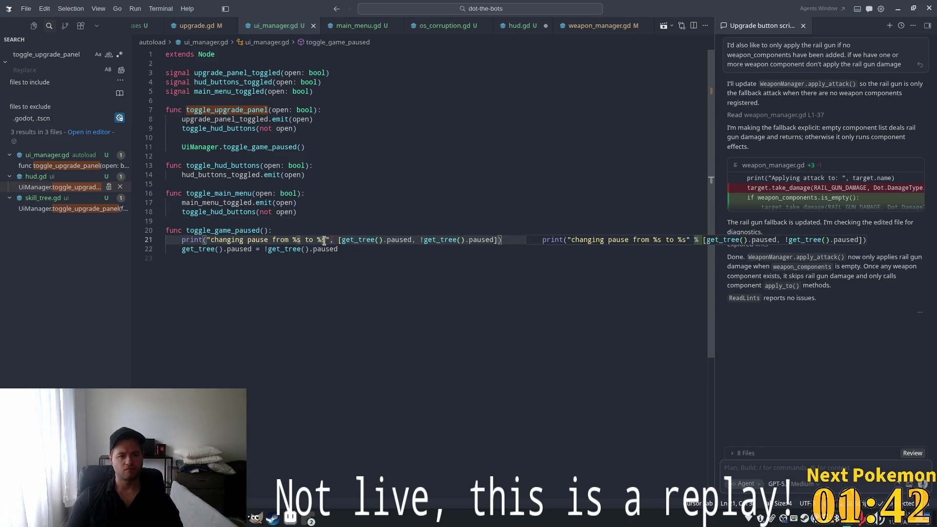
{"action": "key", "text": "Tab"}
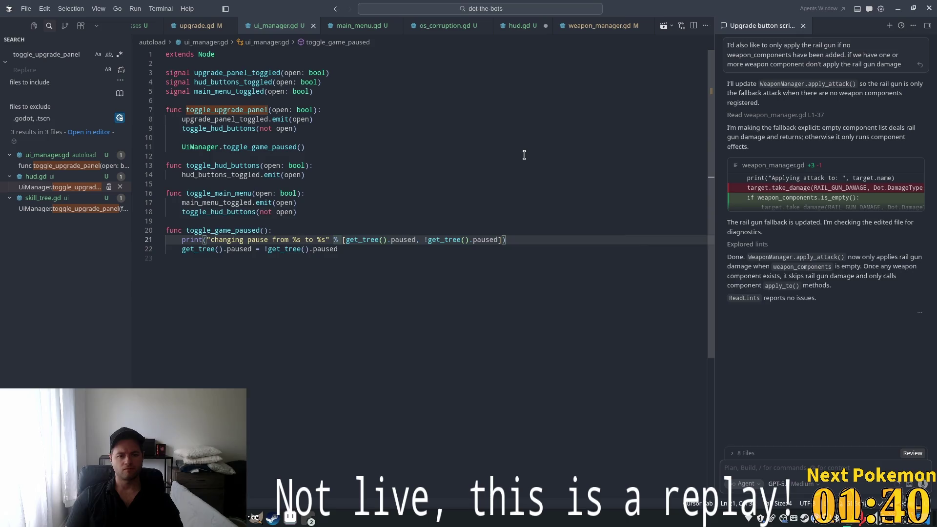
Relaunch the game from Godot with F5
{"action": "left_click", "coordinate": [524, 154]}
{"action": "key", "text": "alt+Tab"}
{"action": "key", "text": "F5"}
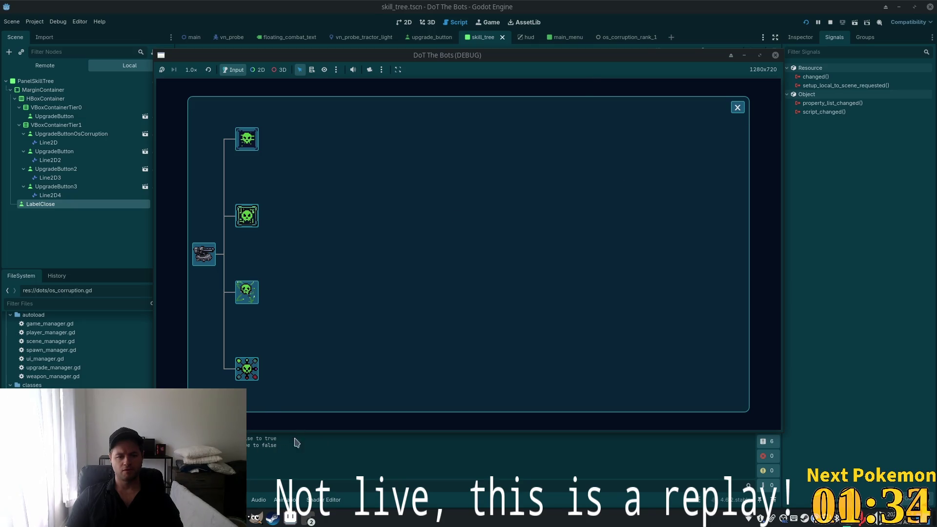
Buy the top upgrade, close the skill tree panel, and return to ui_manager.gd
{"action": "left_click", "coordinate": [246, 139]}
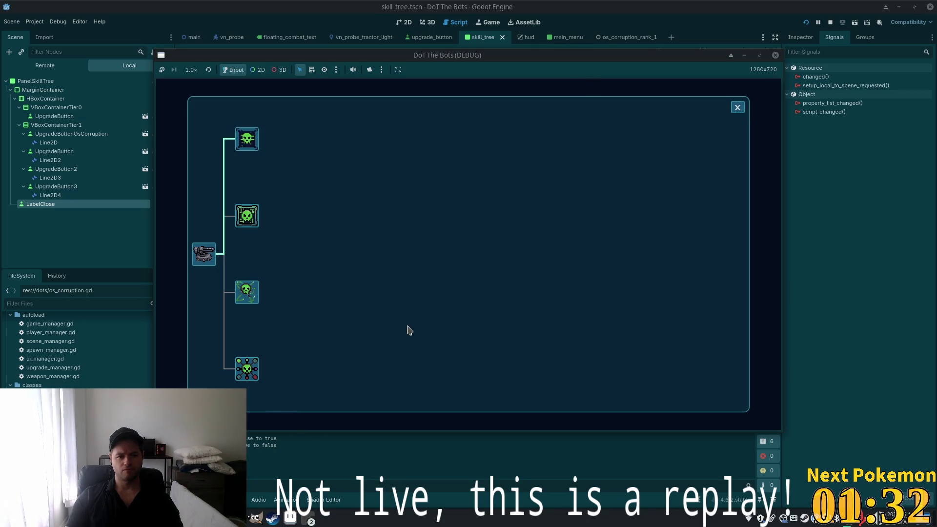
{"action": "left_click", "coordinate": [737, 108]}
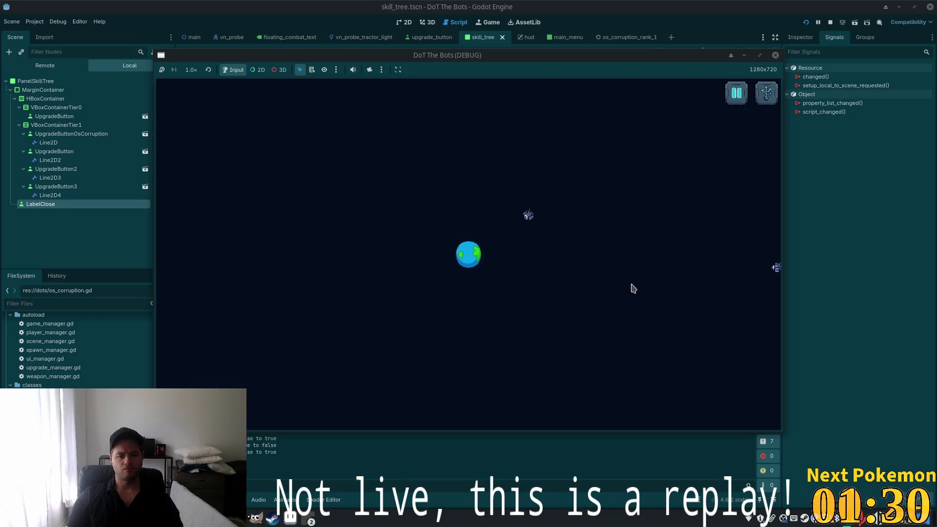
{"action": "left_click", "coordinate": [251, 452]}
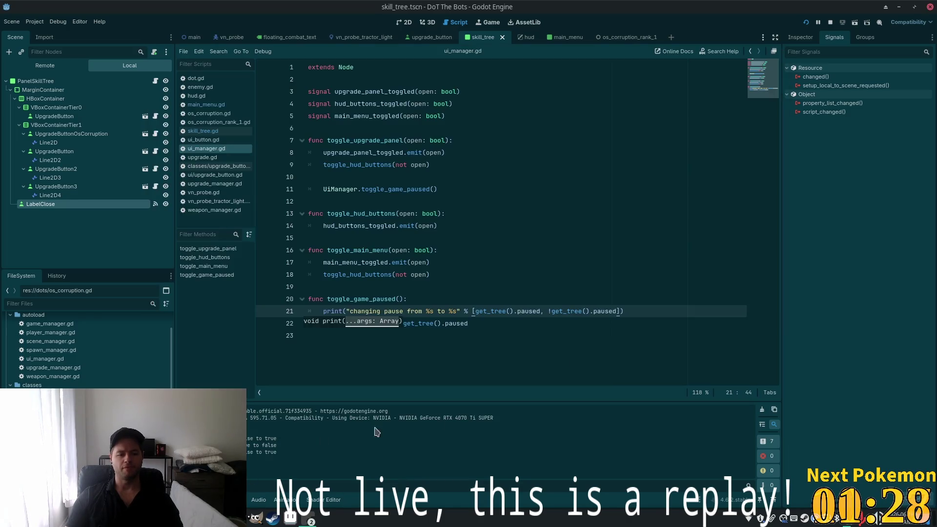
Select the toggle_upgrade_panel function name and the upgrade_panel_toggled signal name in ui_manager.gd
{"action": "left_click", "coordinate": [408, 213]}
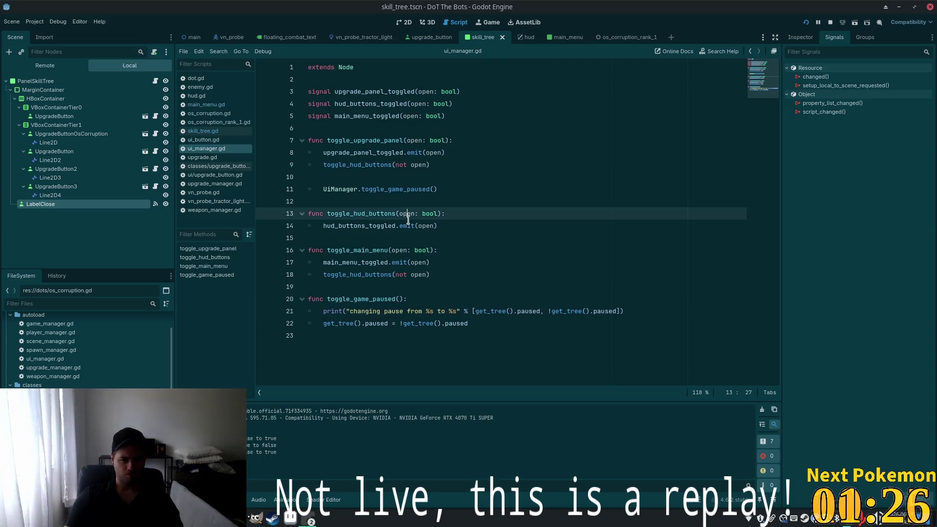
{"action": "left_click", "coordinate": [403, 152]}
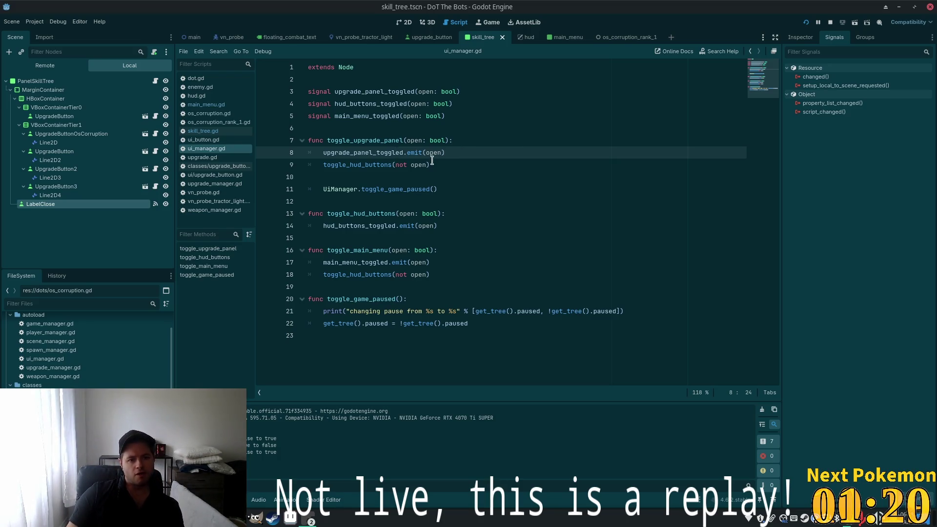
{"action": "double_click", "coordinate": [370, 141]}
{"action": "double_click", "coordinate": [361, 165]}
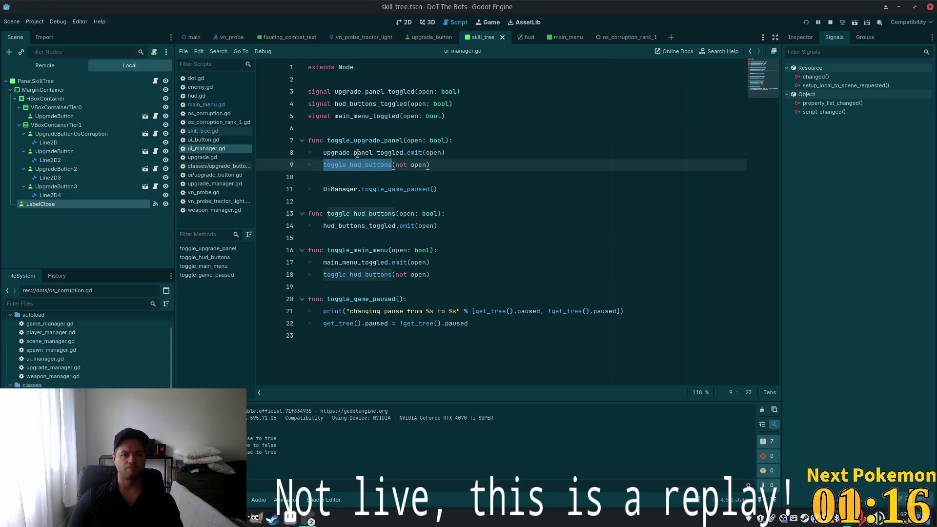
{"action": "double_click", "coordinate": [402, 152]}
{"action": "double_click", "coordinate": [414, 153]}
{"action": "double_click", "coordinate": [363, 152]}
{"action": "key", "text": "ctrl+c"}
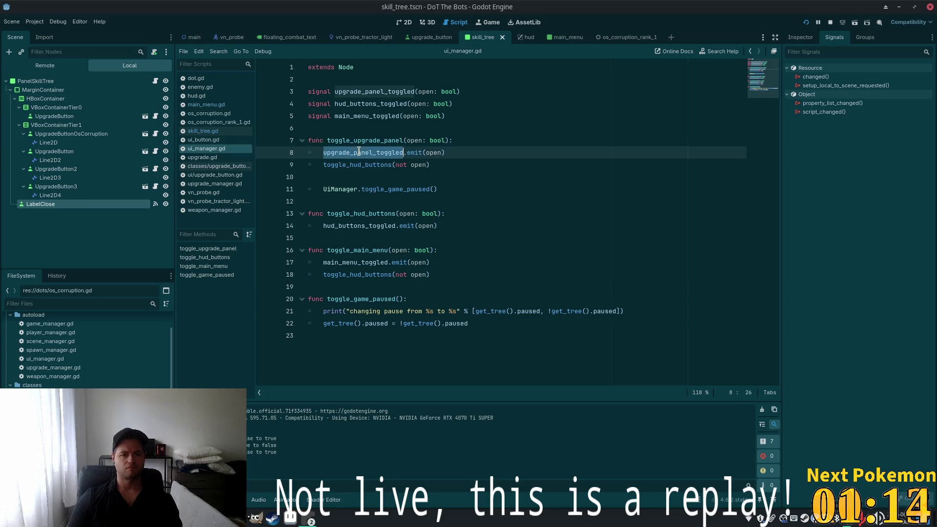
{"action": "key", "text": "alt+Tab"}
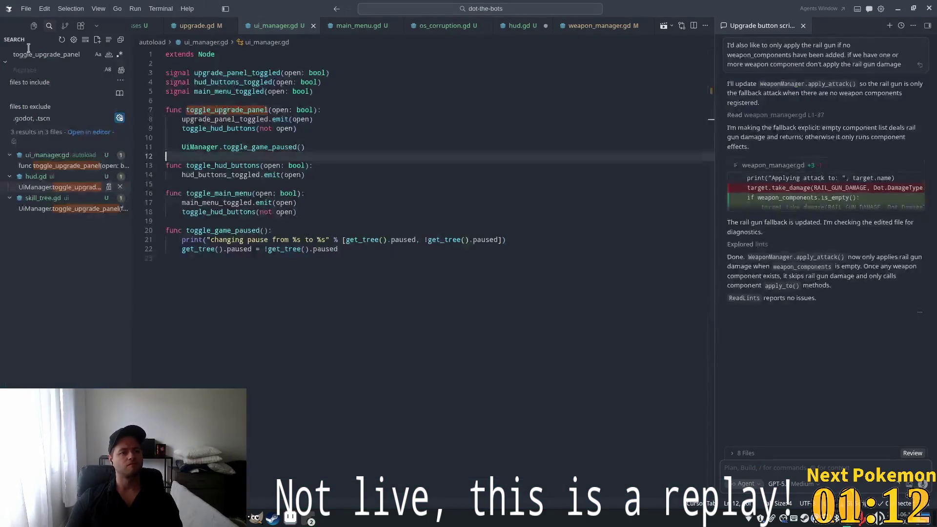
Search the project for upgrade_panel_toggled and open the skill_tree.gd match
{"action": "double_click", "coordinate": [36, 57]}
{"action": "key", "text": "ctrl+v"}
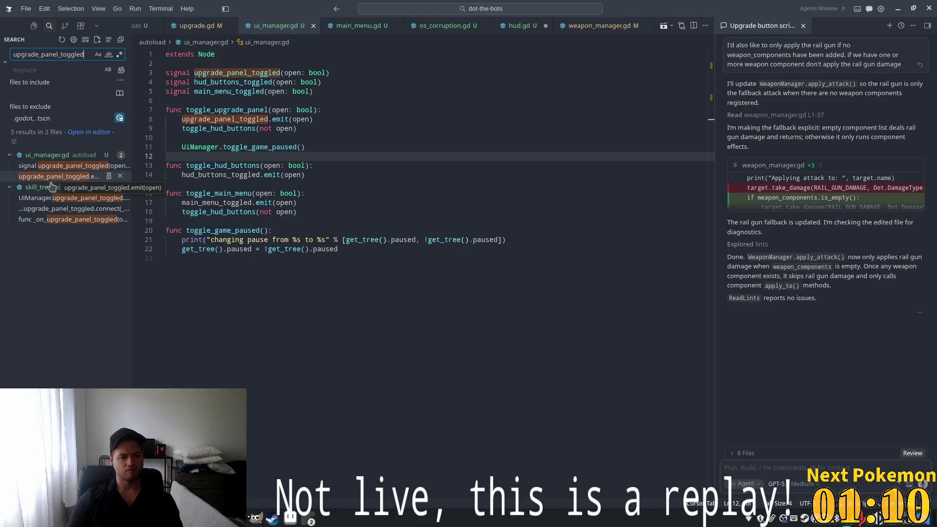
{"action": "left_click", "coordinate": [59, 200]}
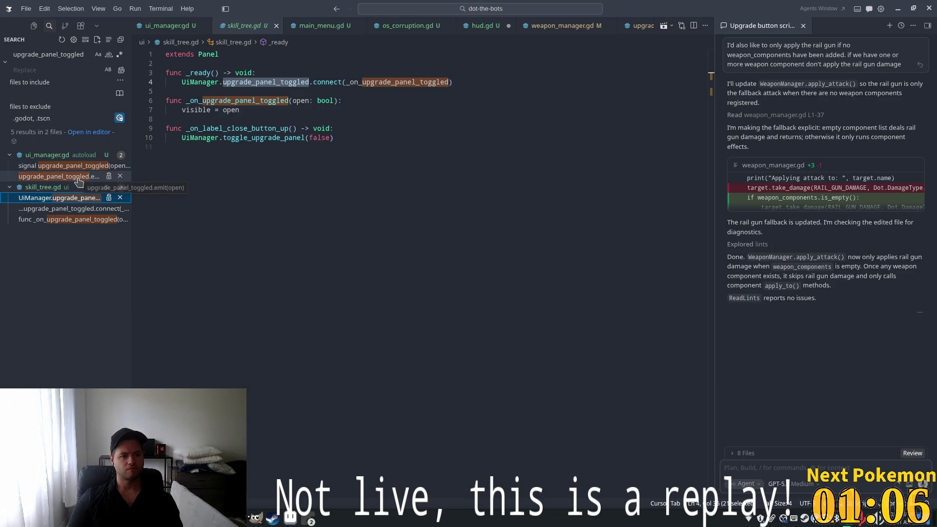
Inspect the _on_upgrade_panel_toggled handler and upgrade_panel_toggled references in skill_tree.gd
{"action": "left_click", "coordinate": [383, 101]}
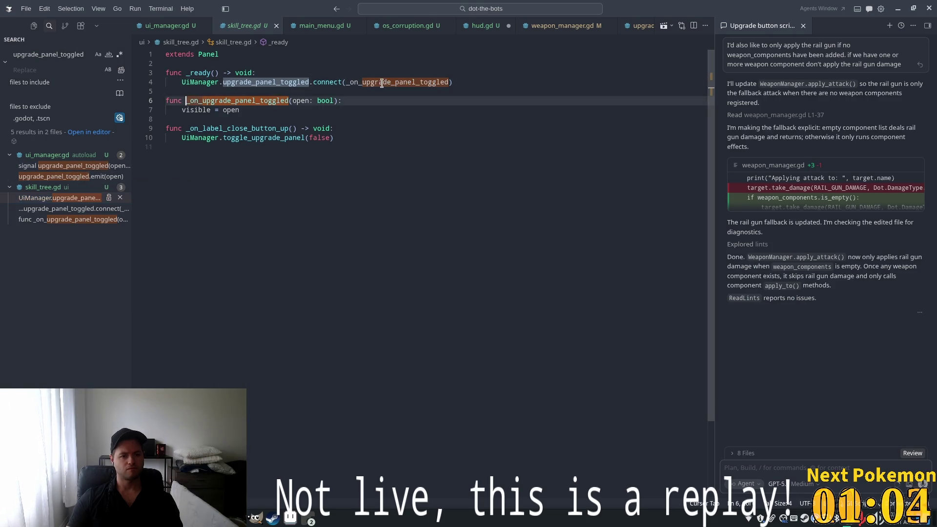
{"action": "left_click", "coordinate": [248, 112]}
{"action": "double_click", "coordinate": [251, 138]}
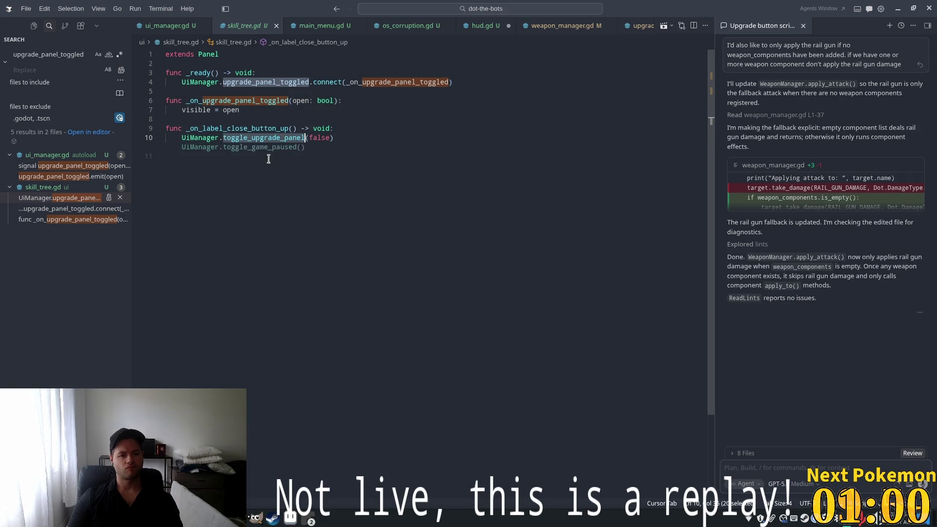
{"action": "left_click", "coordinate": [265, 119]}
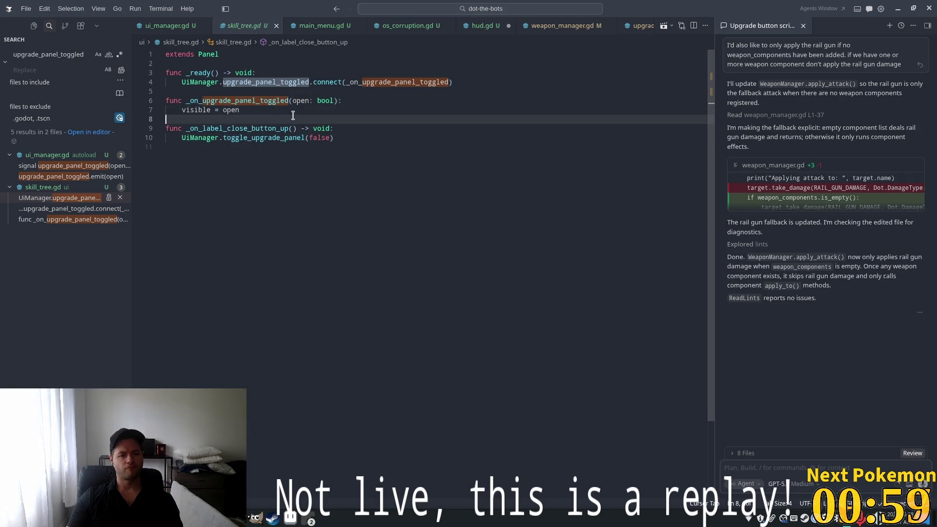
{"action": "double_click", "coordinate": [278, 83]}
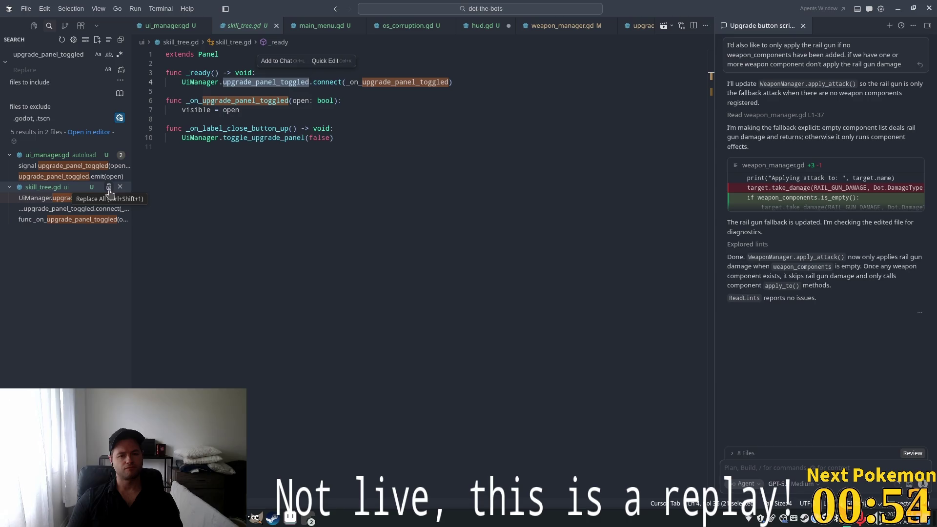
{"action": "key", "text": "alt+Tab"}
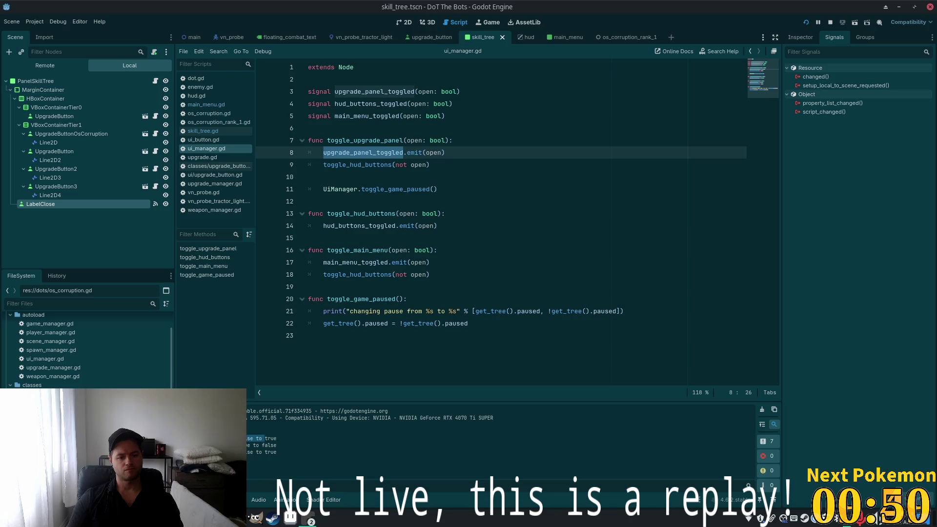
{"action": "double_click", "coordinate": [267, 439]}
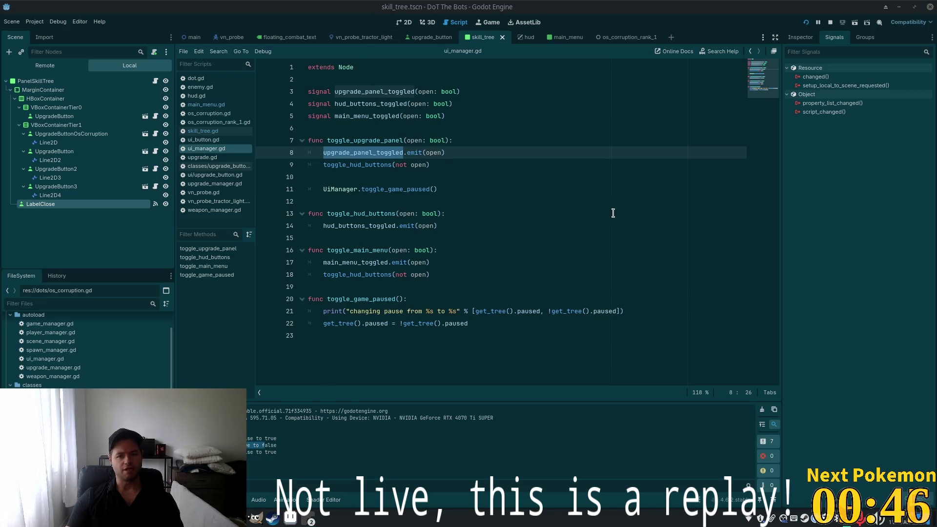
{"action": "key", "text": "alt+Tab"}
{"action": "key", "text": "alt+Tab"}
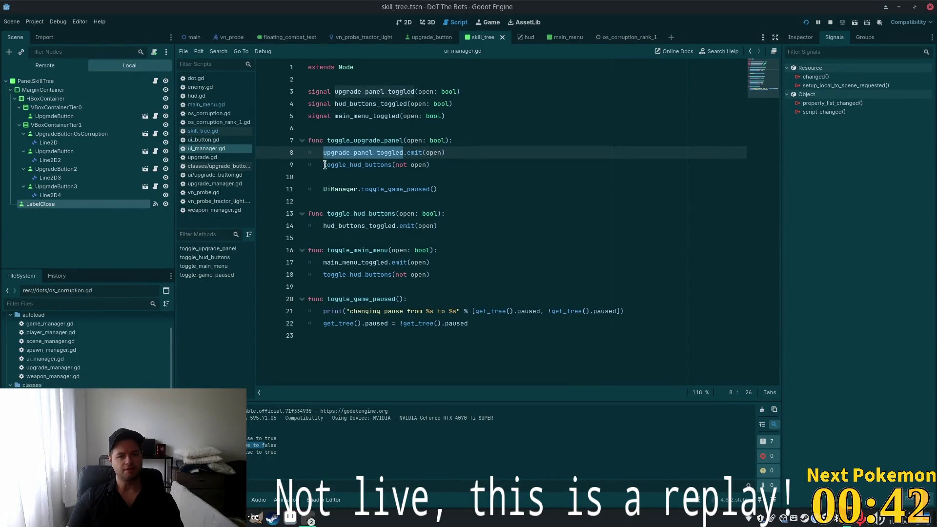
{"action": "double_click", "coordinate": [348, 141]}
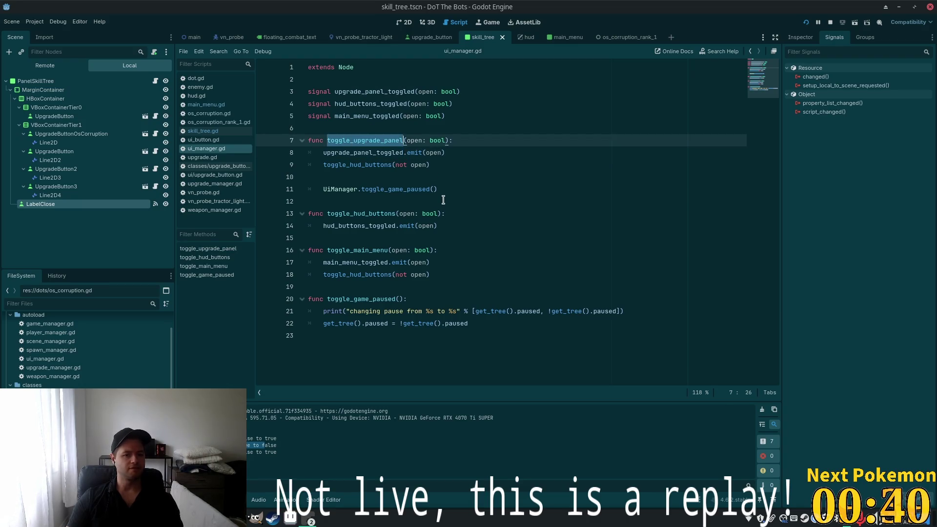
{"action": "double_click", "coordinate": [381, 189]}
{"action": "key", "text": "ctrl+c"}
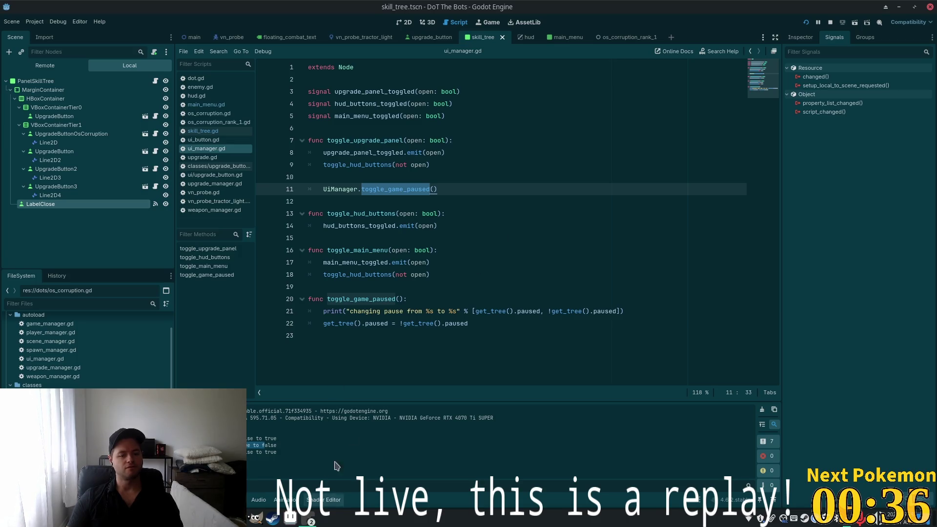
{"action": "key", "text": "alt+Tab"}
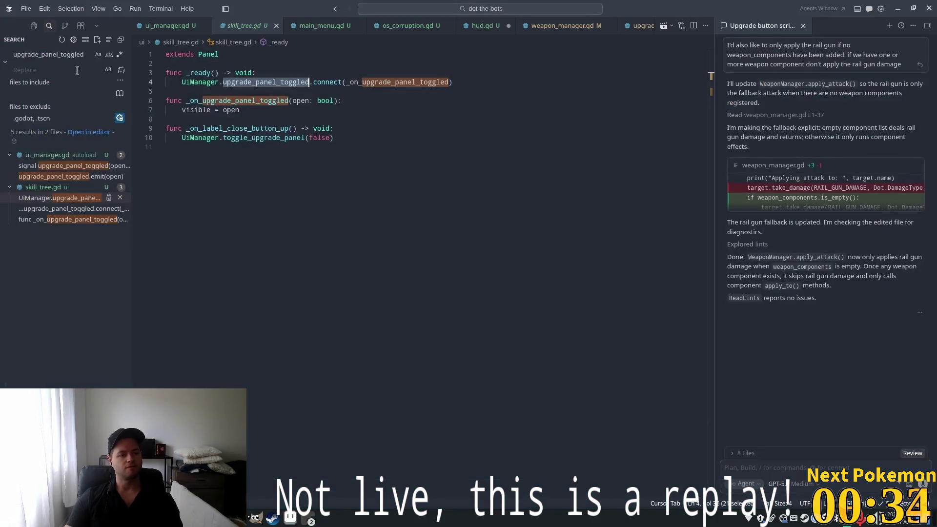
Search the project for toggle_game_paused and open each call in hud.gd, main_menu.gd and ui_manager.gd
{"action": "key", "text": "ctrl+shift+f"}
{"action": "key", "text": "ctrl+v"}
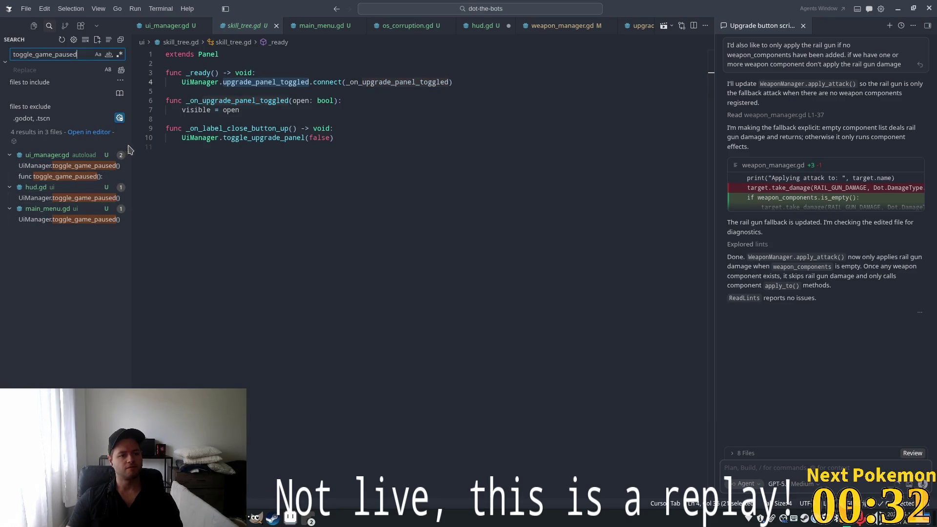
{"action": "left_click", "coordinate": [87, 198]}
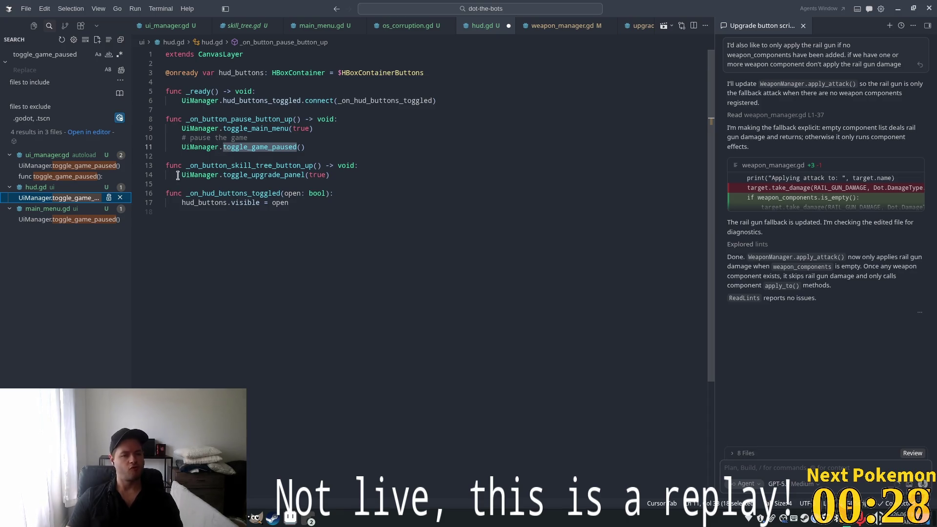
{"action": "left_click", "coordinate": [86, 221]}
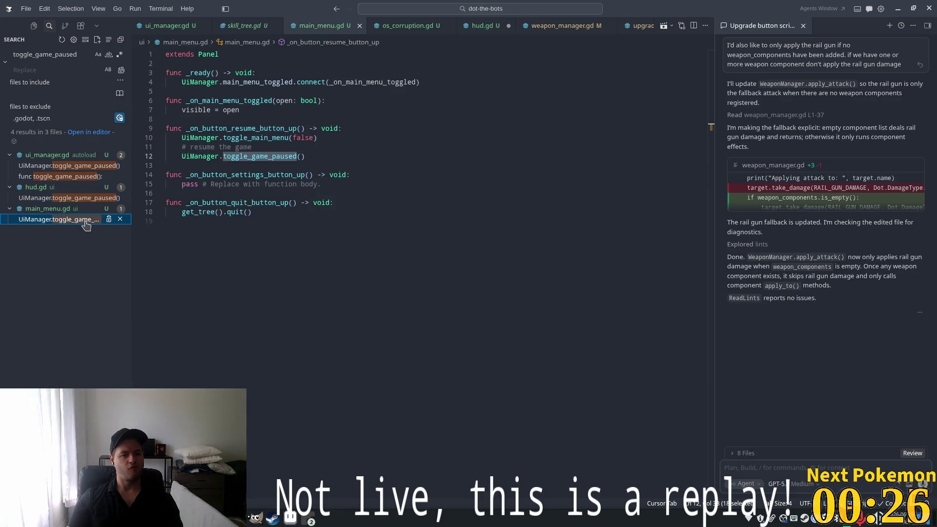
{"action": "left_click", "coordinate": [67, 165]}
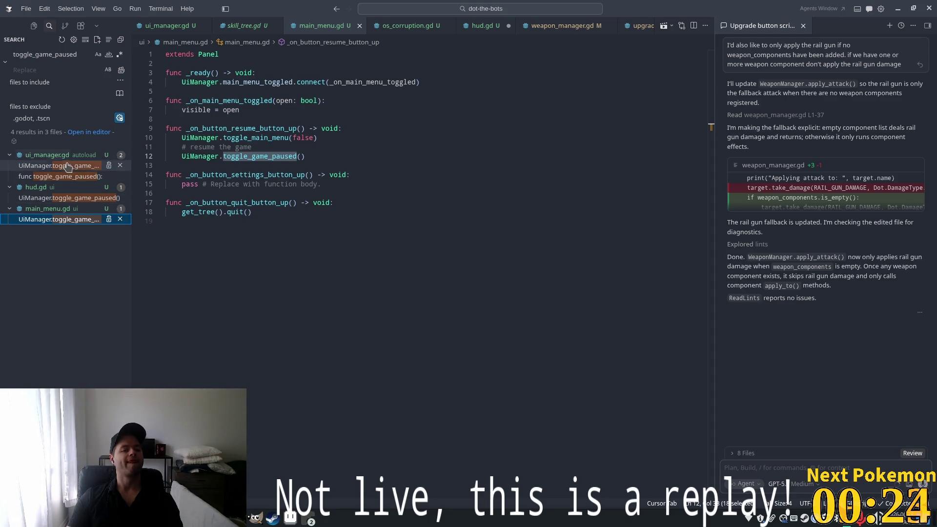
{"action": "left_click", "coordinate": [64, 177]}
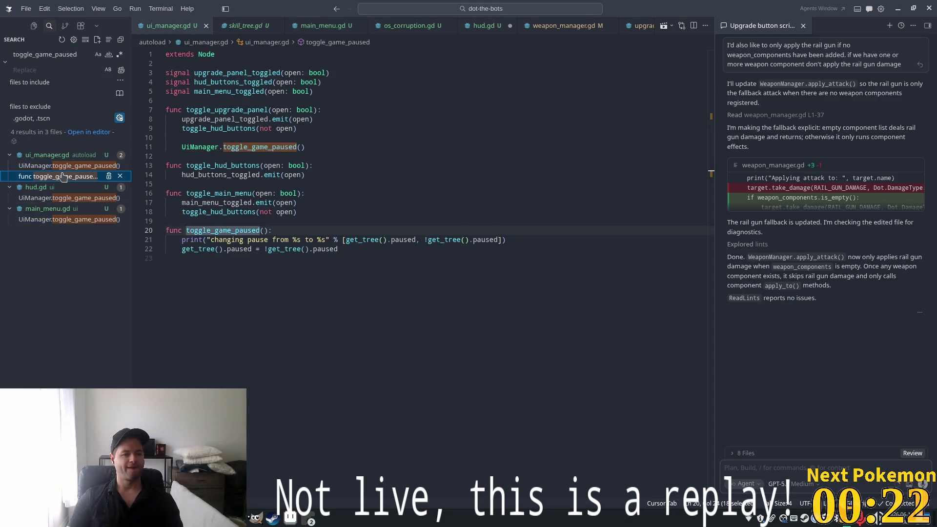
Search for toggle_upgrade_panel and open its hud.gd and skill_tree.gd calls
{"action": "double_click", "coordinate": [230, 106]}
{"action": "key", "text": "ctrl+c"}
{"action": "key", "text": "alt+Tab"}
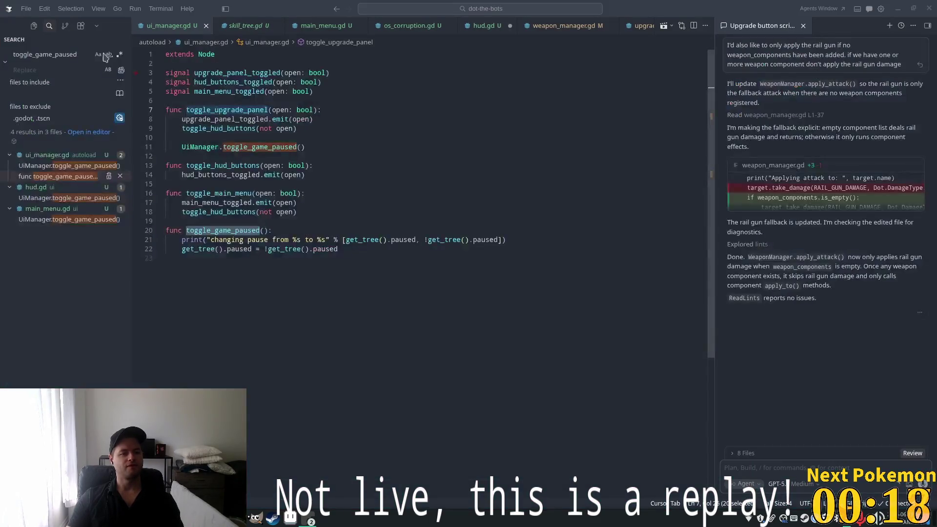
{"action": "left_click", "coordinate": [103, 55]}
{"action": "key", "text": "ctrl+a"}
{"action": "key", "text": "ctrl+v"}
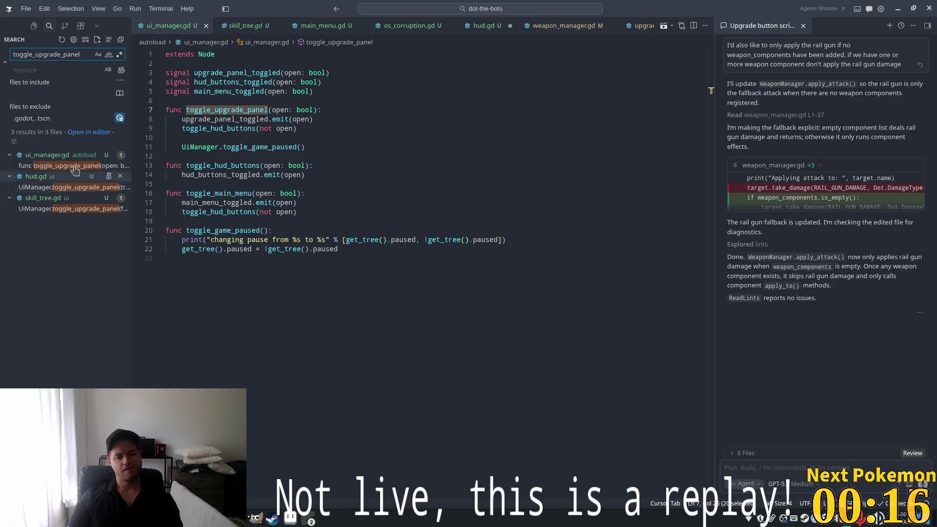
{"action": "left_click", "coordinate": [74, 188]}
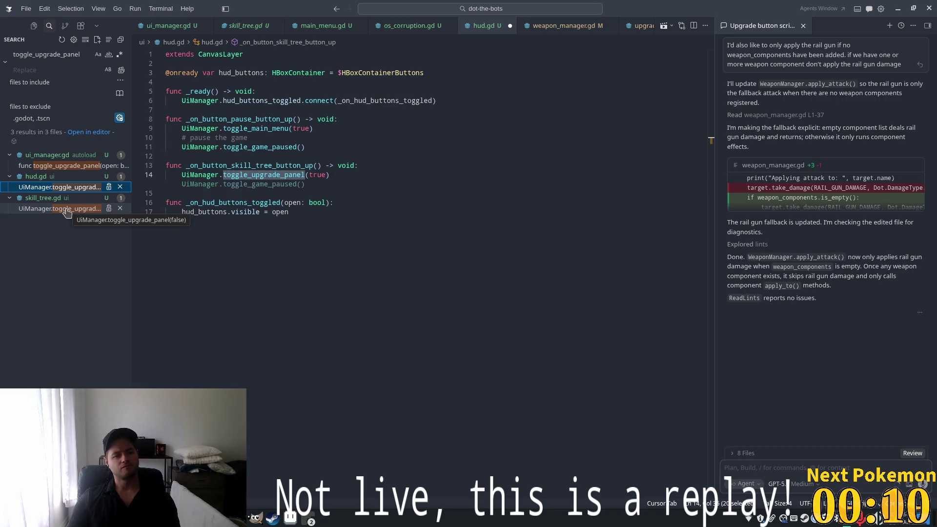
{"action": "left_click", "coordinate": [67, 212]}
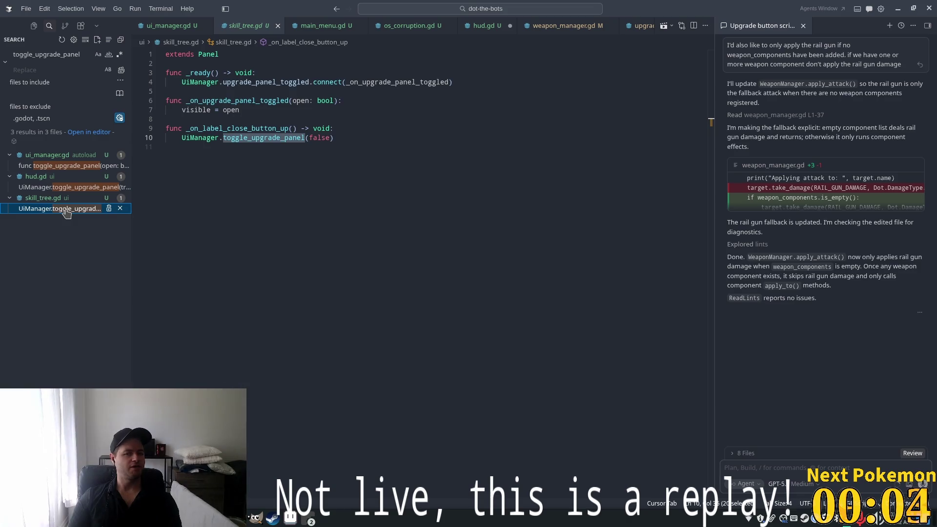
{"action": "key", "text": "alt+Tab"}
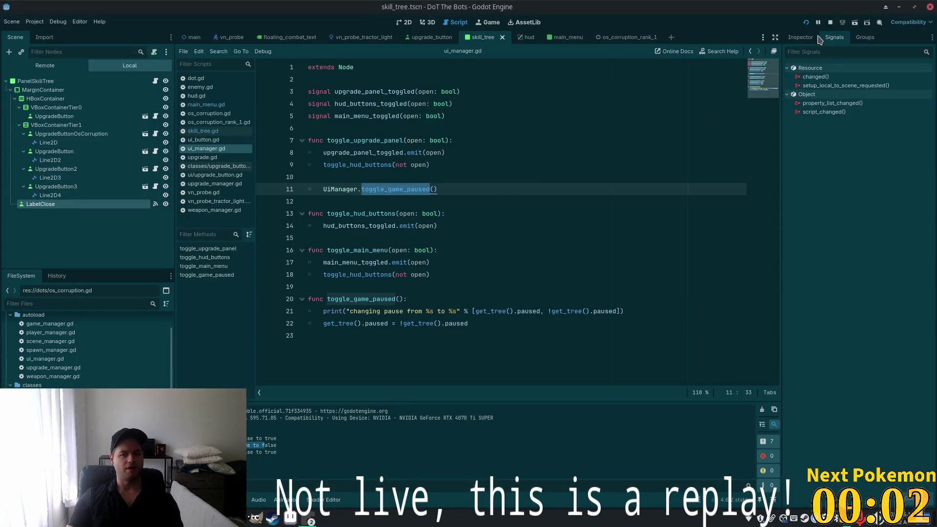
{"action": "left_click", "coordinate": [806, 22]}
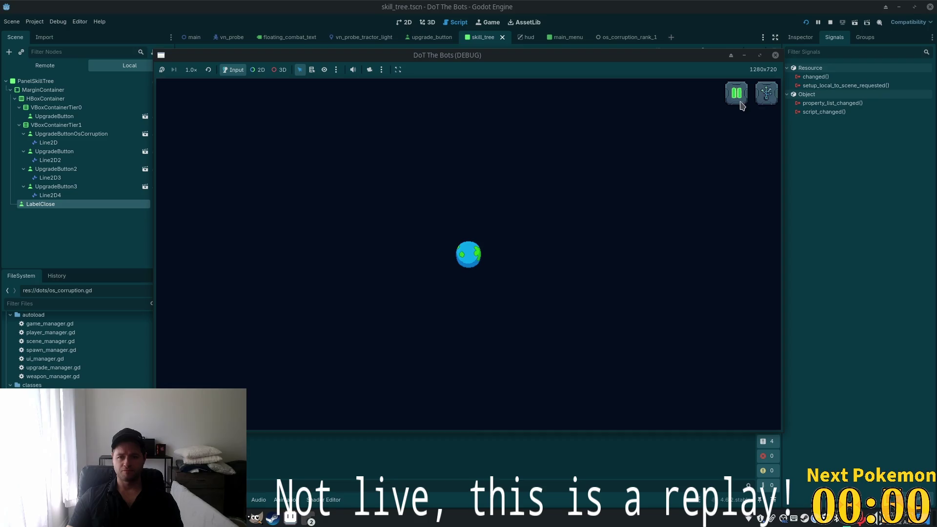
{"action": "left_click", "coordinate": [765, 94]}
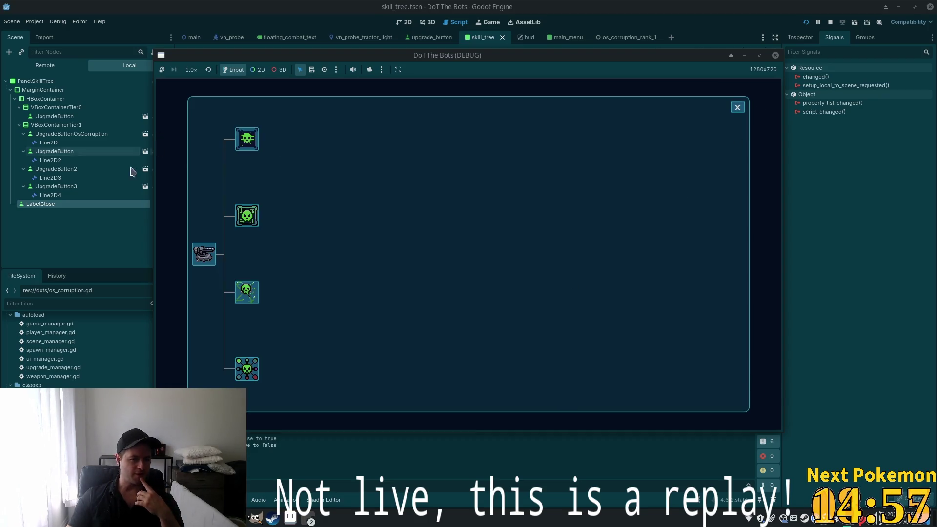
{"action": "left_click", "coordinate": [85, 142]}
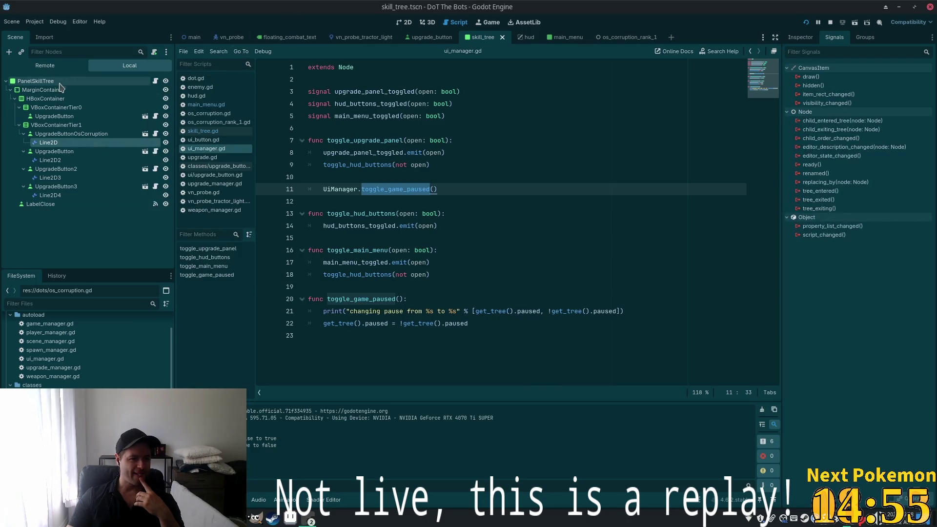
In the hud scene, open ButtonSkillTree's button_up handler in hud.gd through its Node dock signals
{"action": "left_click", "coordinate": [43, 89]}
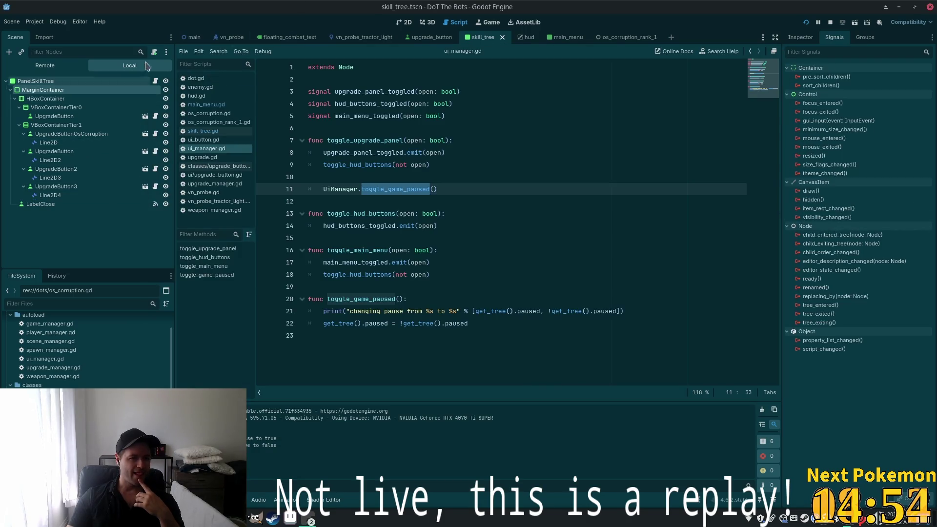
{"action": "left_click", "coordinate": [525, 38]}
{"action": "left_click", "coordinate": [43, 116]}
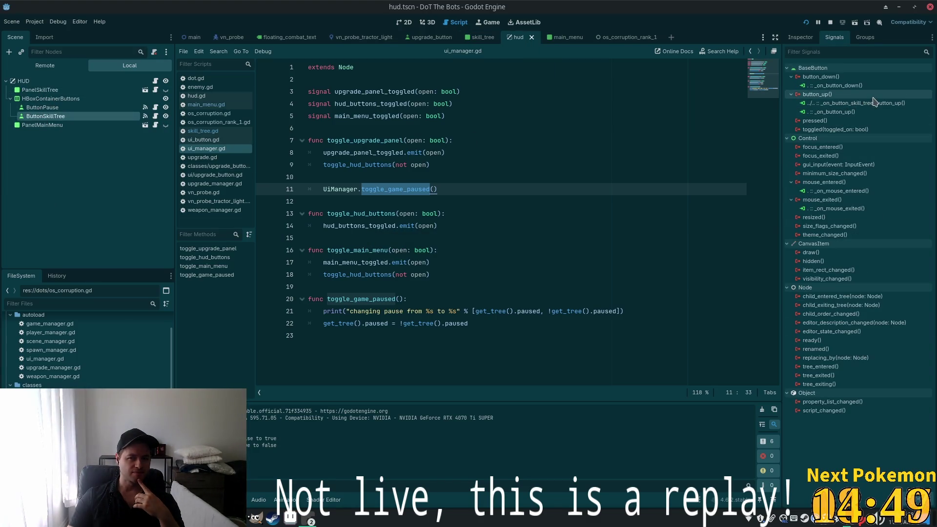
{"action": "double_click", "coordinate": [838, 114]}
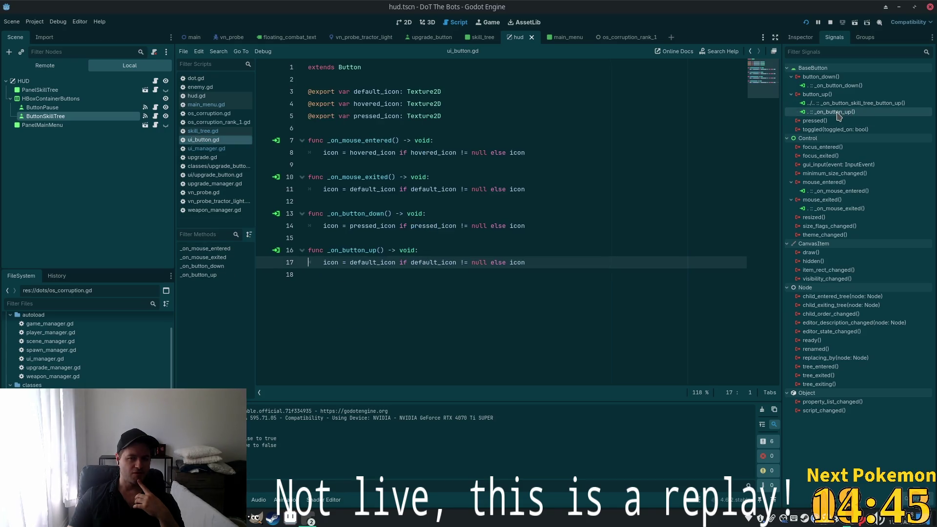
{"action": "double_click", "coordinate": [833, 86]}
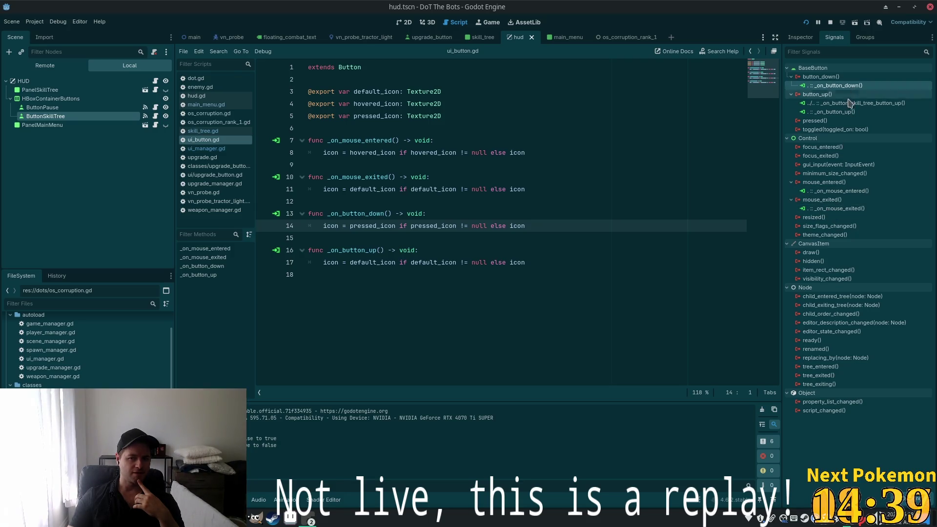
{"action": "double_click", "coordinate": [847, 103]}
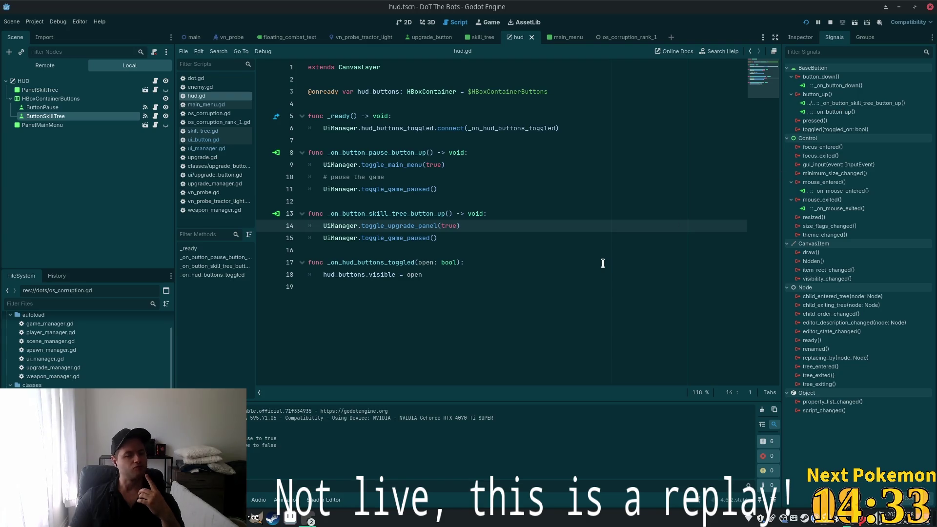
Select the toggle_game_paused call on line 15 of hud.gd
{"action": "double_click", "coordinate": [431, 225]}
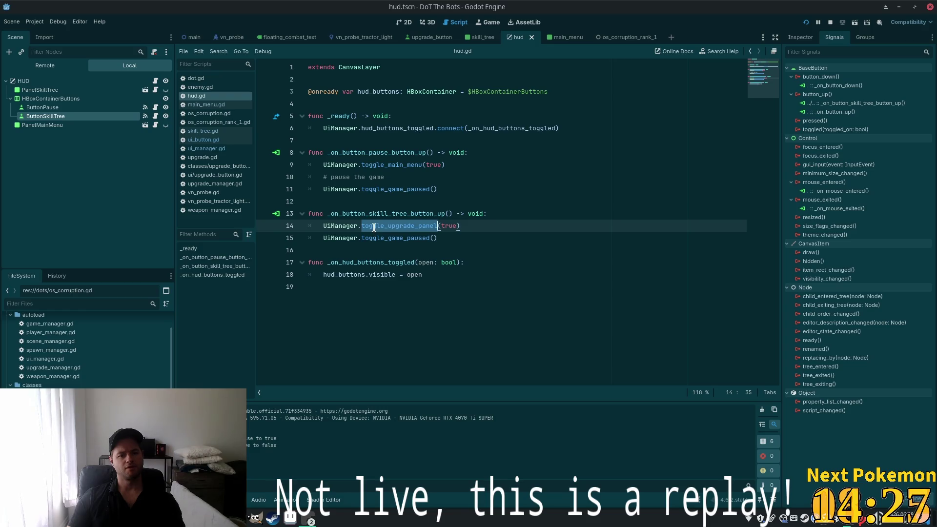
{"action": "left_click", "coordinate": [445, 232]}
{"action": "left_click_drag", "start_coordinate": [440, 237], "coordinate": [255, 238]}
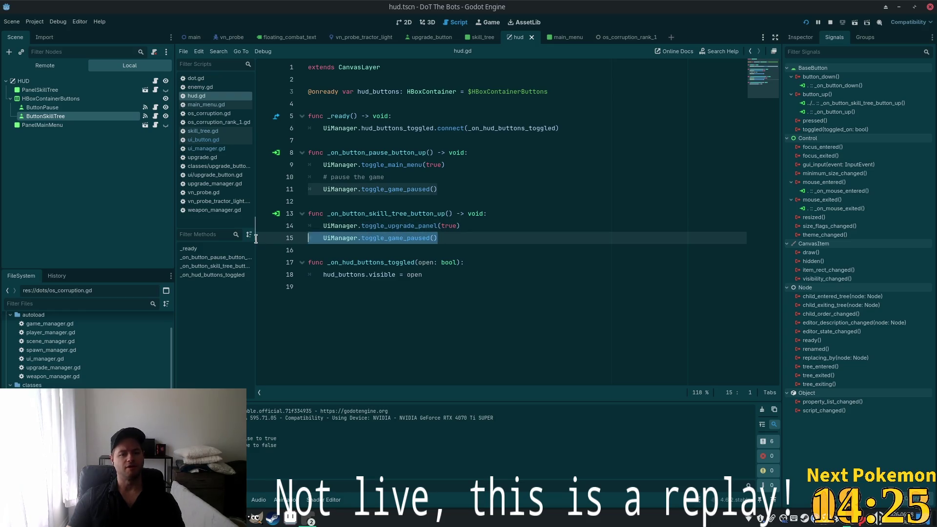
Delete the toggle_game_paused line, then run the game and open and close the skill tree
{"action": "key", "text": "BackSpace"}
{"action": "key", "text": "BackSpace"}
{"action": "key", "text": "F5"}
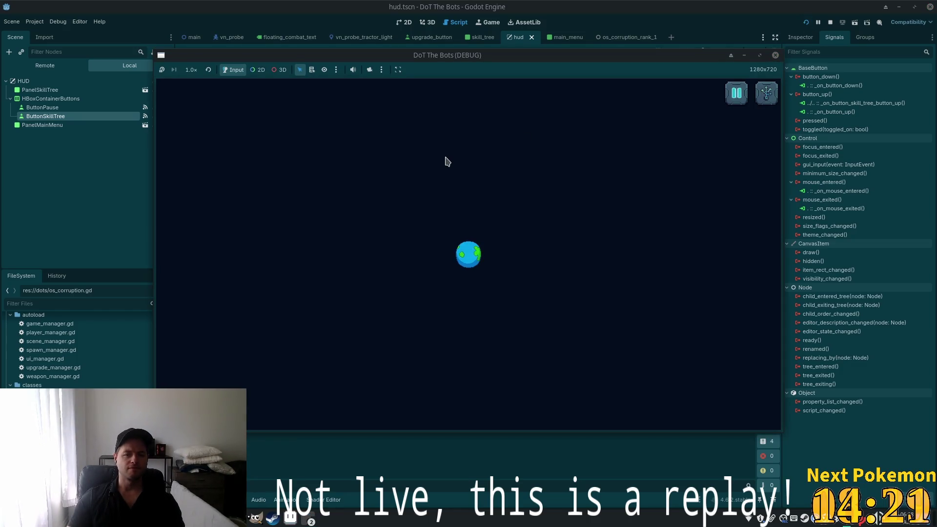
{"action": "left_click", "coordinate": [766, 93]}
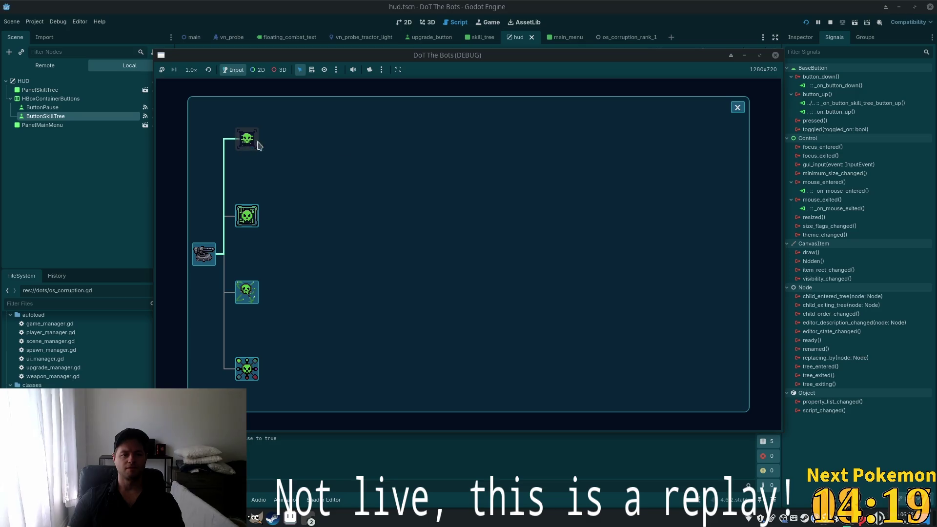
{"action": "left_click", "coordinate": [732, 110]}
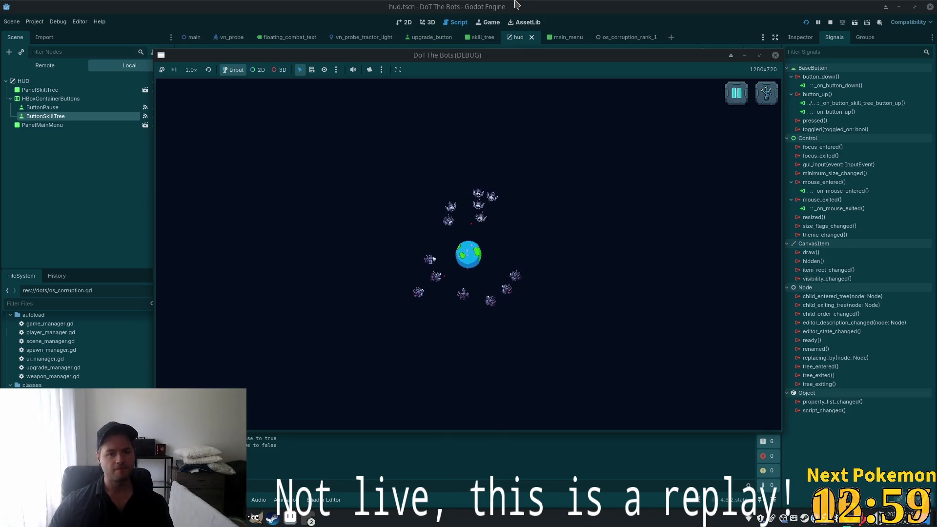
{"action": "left_click", "coordinate": [518, 42]}
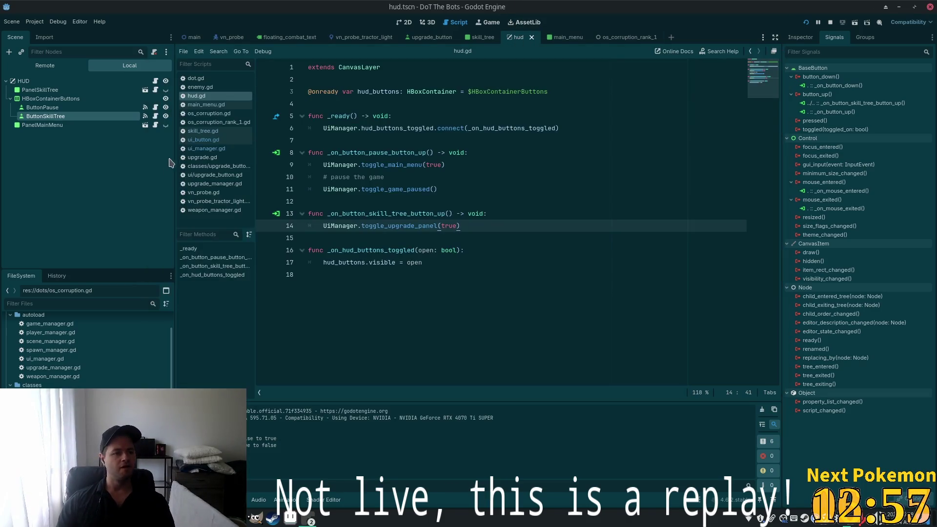
In the skill_tree scene, rename the second-tier UpgradeButton to UpgradeButtonPayloadExploits
{"action": "left_click", "coordinate": [480, 41]}
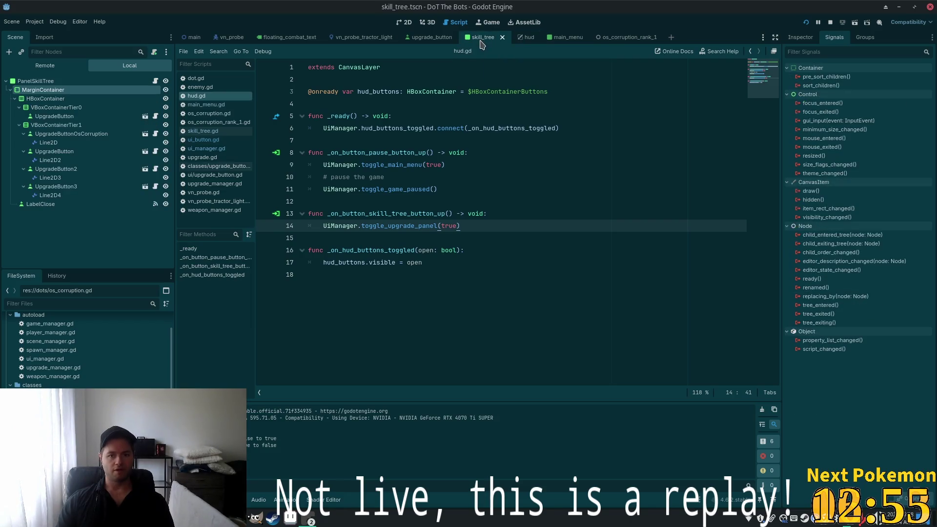
{"action": "left_click", "coordinate": [85, 152]}
{"action": "double_click", "coordinate": [85, 156]}
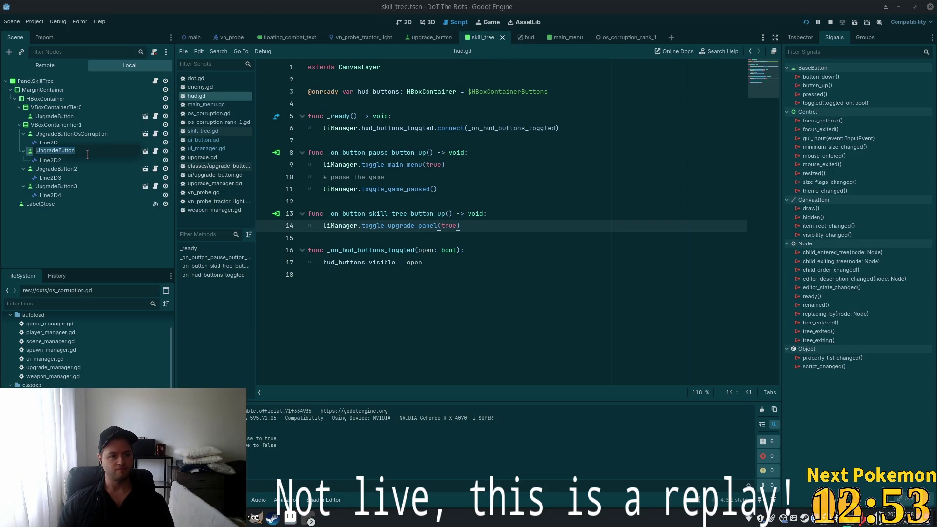
{"action": "left_click", "coordinate": [87, 154]}
{"action": "type", "text": "PayloadExploit"}
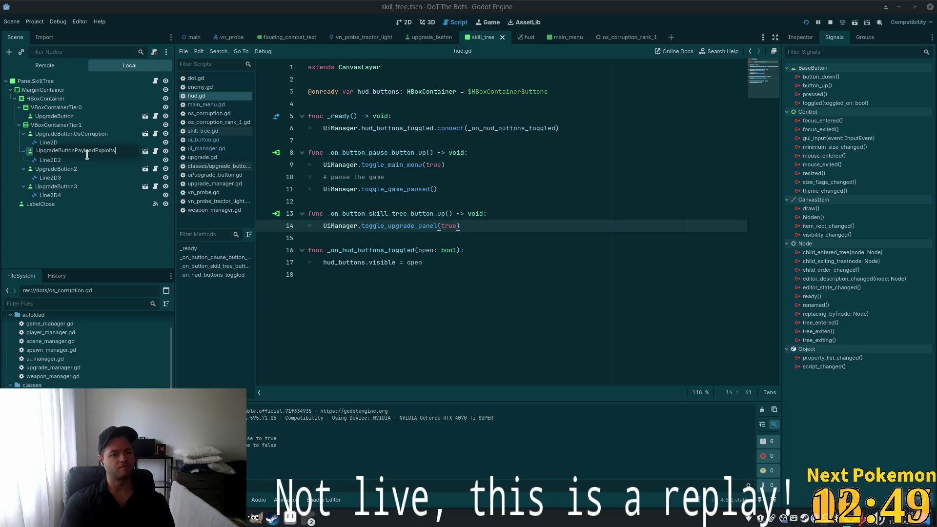
{"action": "type", "text": "s"}
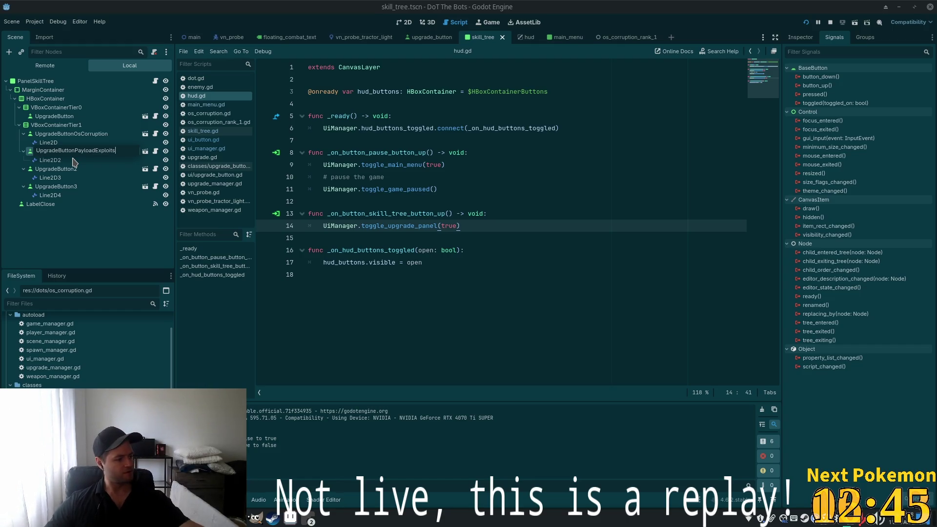
{"action": "key", "text": "Return"}
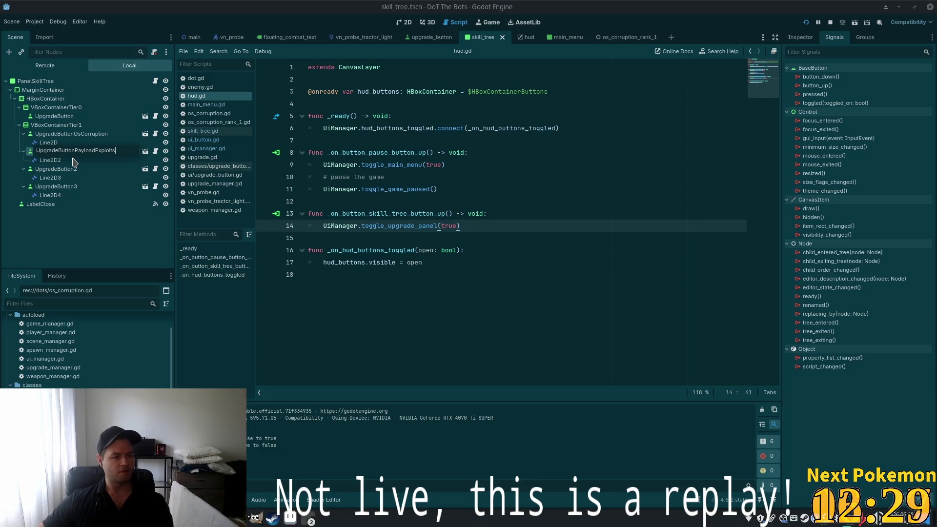
Rename UpgradeButton2 to FirmwareOverload and UpgradeButton3 to UpgradeButtonWorm
{"action": "left_click", "coordinate": [84, 171]}
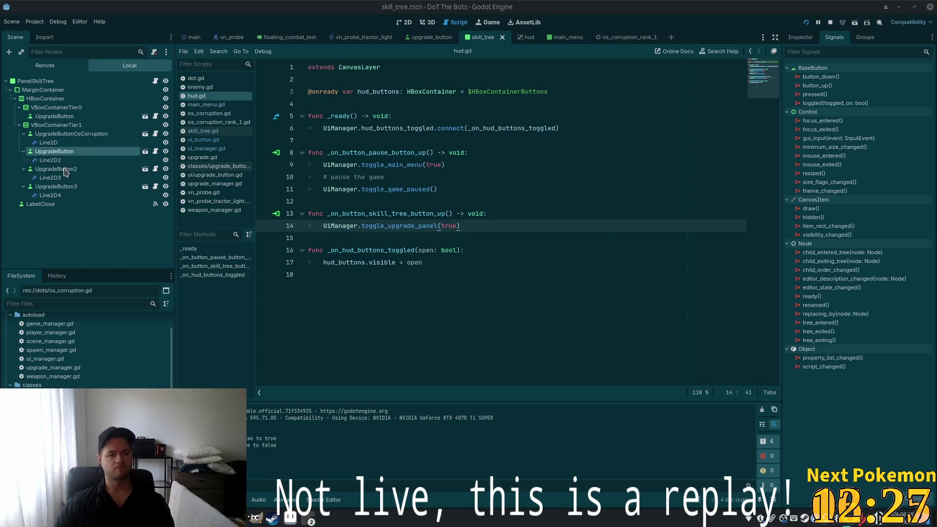
{"action": "left_click", "coordinate": [88, 170]}
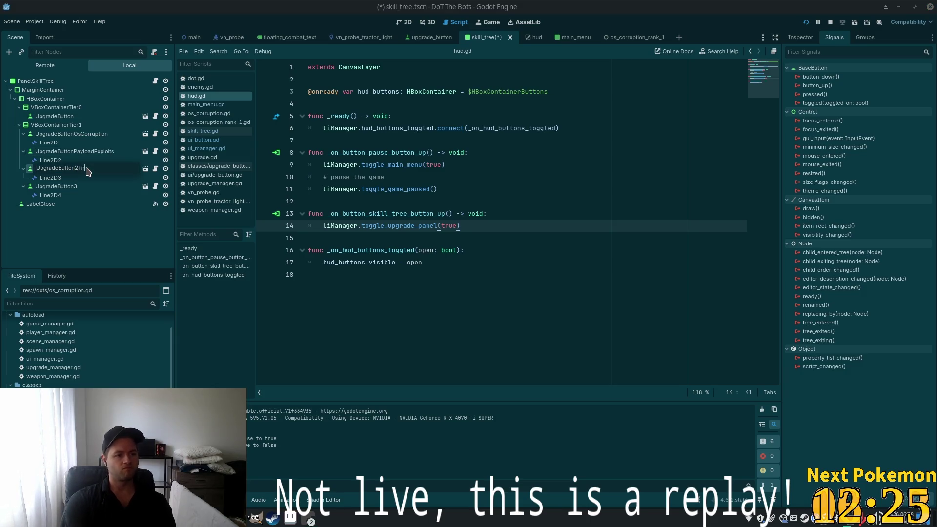
{"action": "type", "text": "Firew"}
{"action": "type", "text": "re"}
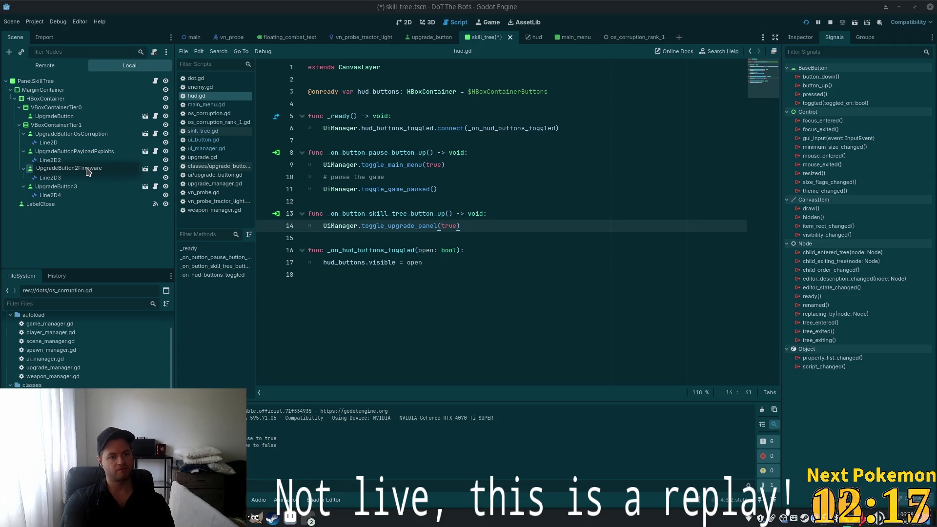
{"action": "type", "text": "rload"}
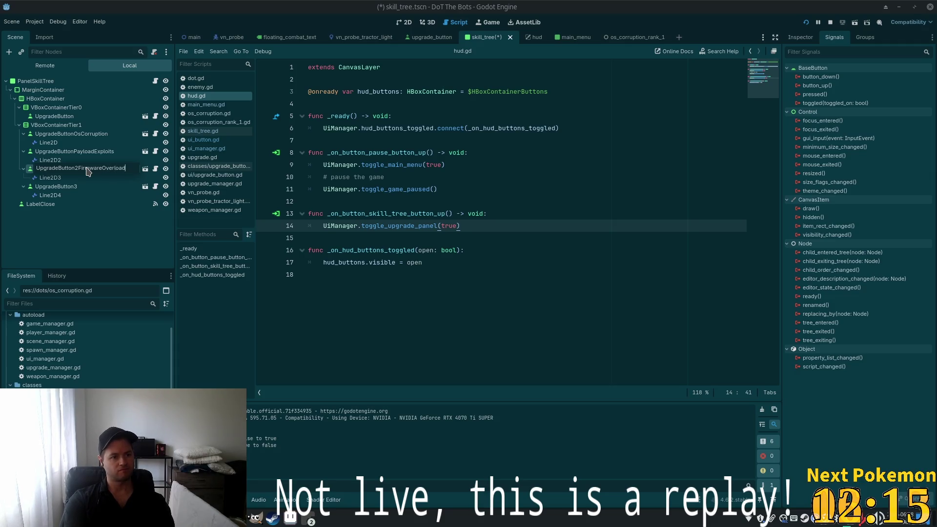
{"action": "key", "text": "Return"}
{"action": "left_click", "coordinate": [78, 188]}
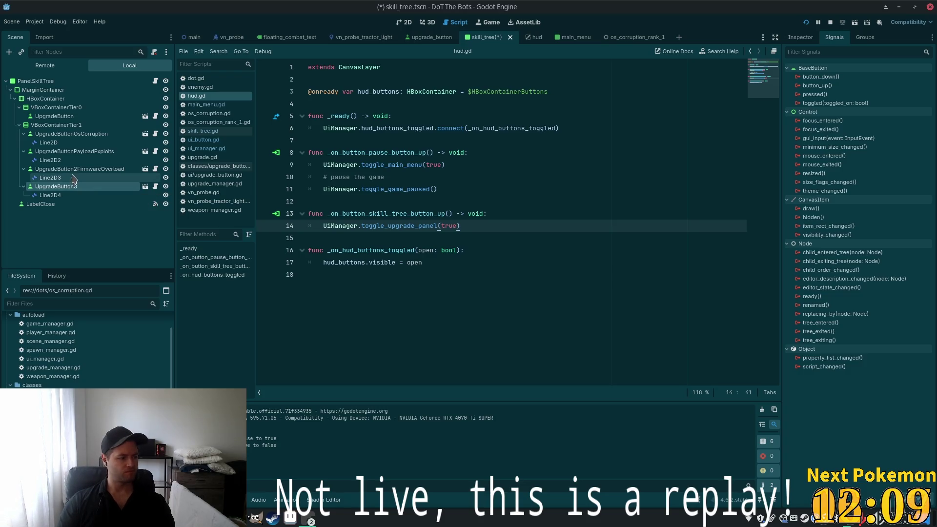
{"action": "left_click", "coordinate": [86, 188]}
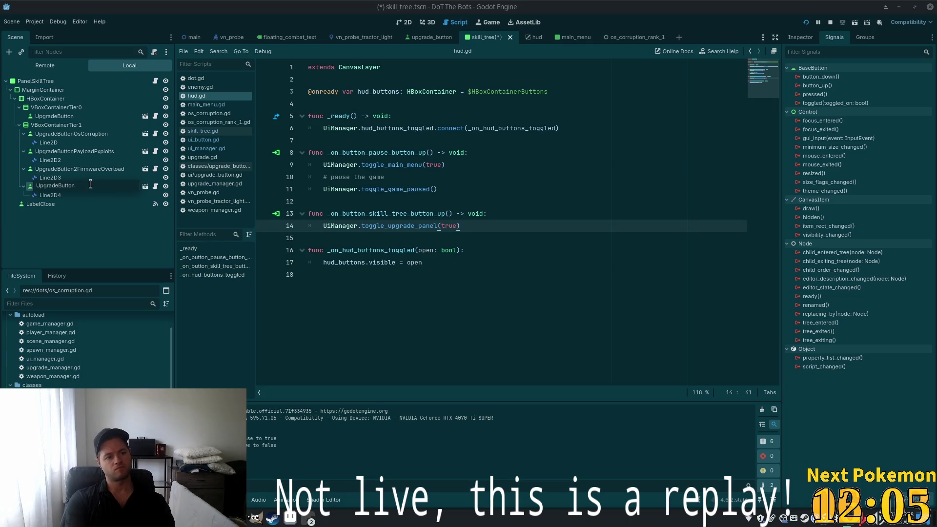
{"action": "type", "text": "Worm"}
{"action": "key", "text": "Return"}
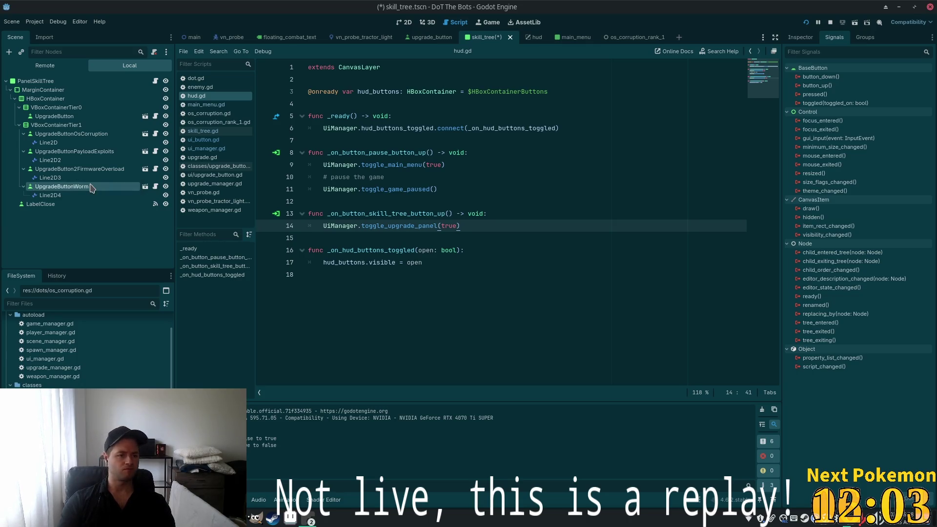
Correct the name to UpgradeButtonFirmwareOverload and save the skill_tree scene
{"action": "left_click", "coordinate": [80, 169]}
{"action": "left_click", "coordinate": [76, 169]}
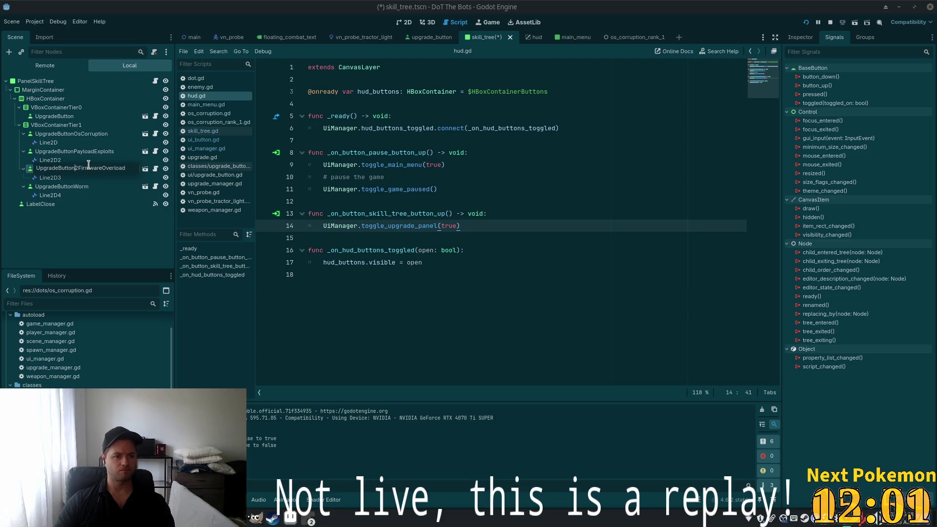
{"action": "key", "text": "Delete"}
{"action": "key", "text": "Return"}
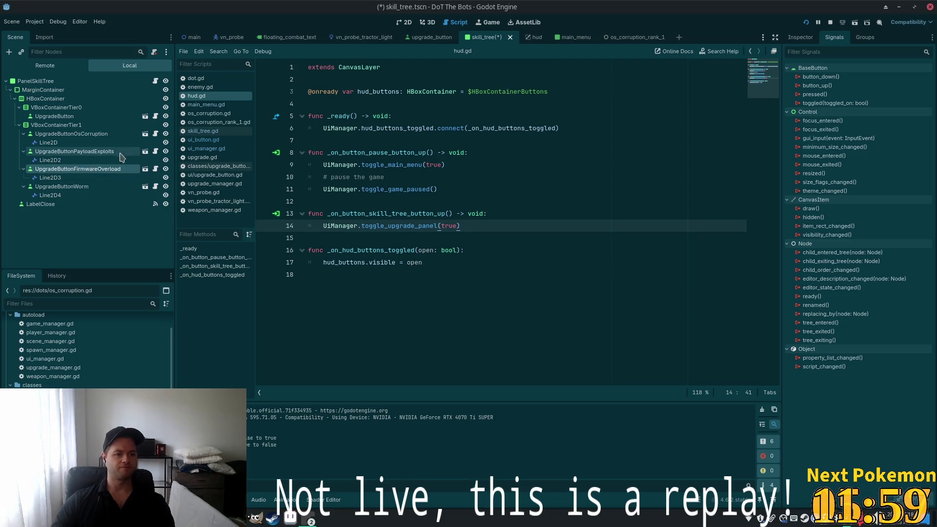
{"action": "left_click", "coordinate": [83, 187]}
{"action": "left_click", "coordinate": [427, 229]}
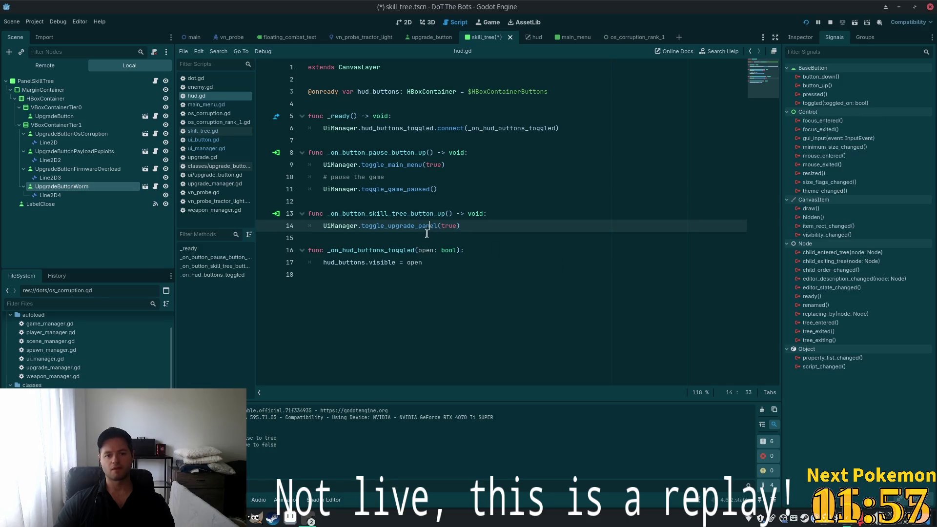
{"action": "left_click", "coordinate": [488, 178]}
{"action": "key", "text": "ctrl+s"}
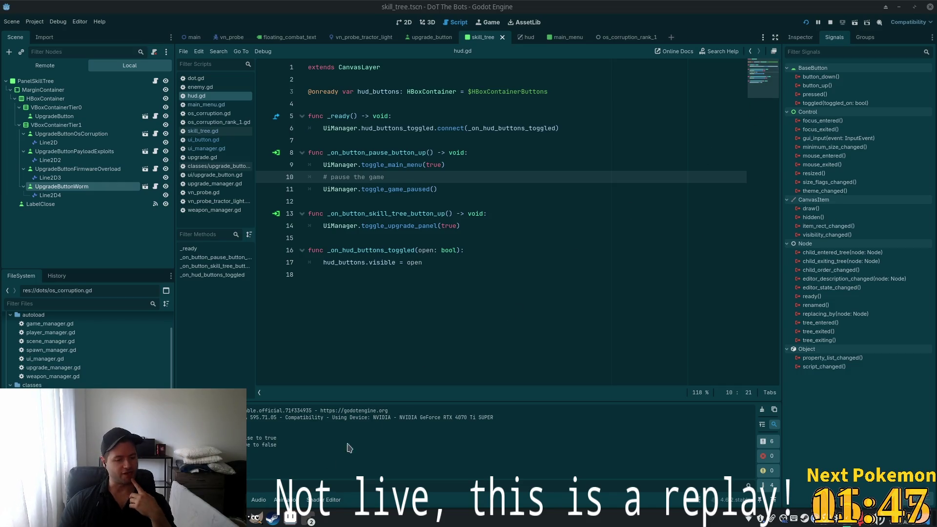
Run the game with F5 to test the changes
{"action": "key", "text": "F5"}
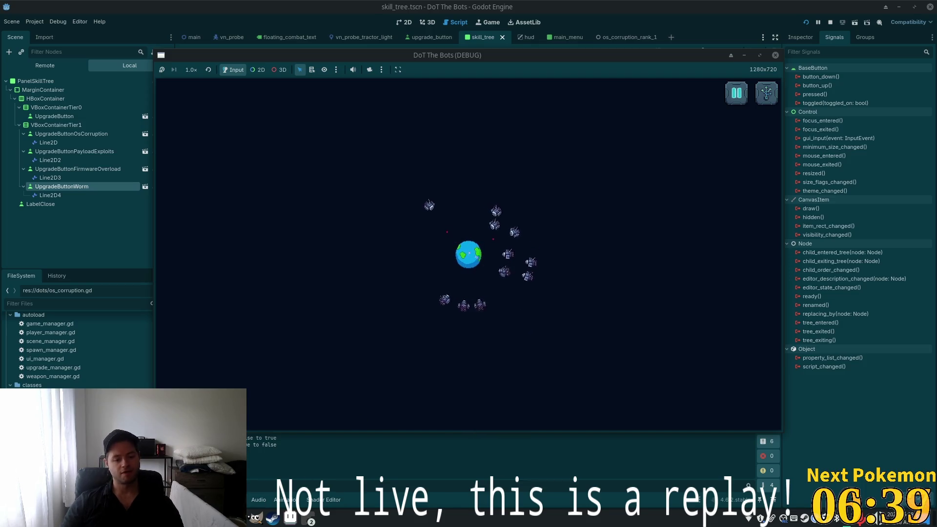
Show the list of open Brave browser windows from the taskbar
{"action": "right_click", "coordinate": [290, 516]}
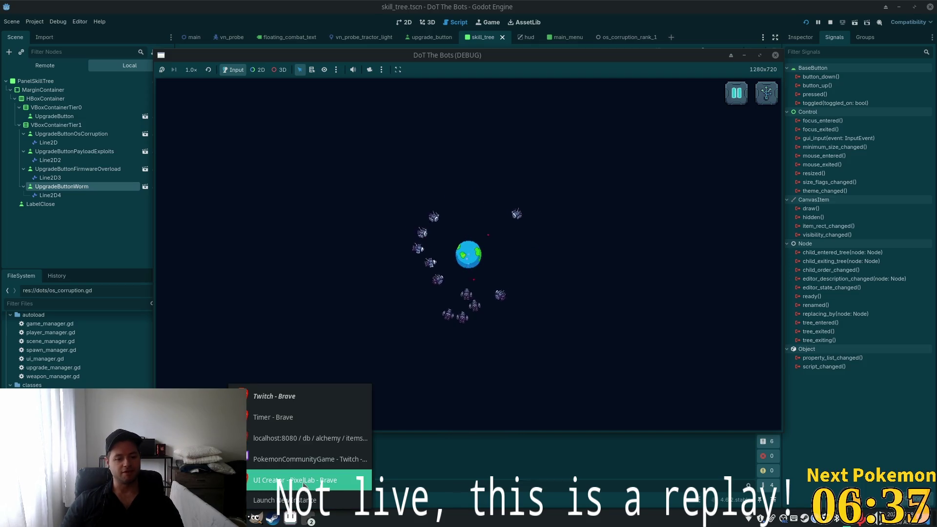
On PixelLab's Creator page, switch to Create UI elements and select the 'medieval stone button' description
{"action": "left_click", "coordinate": [293, 480]}
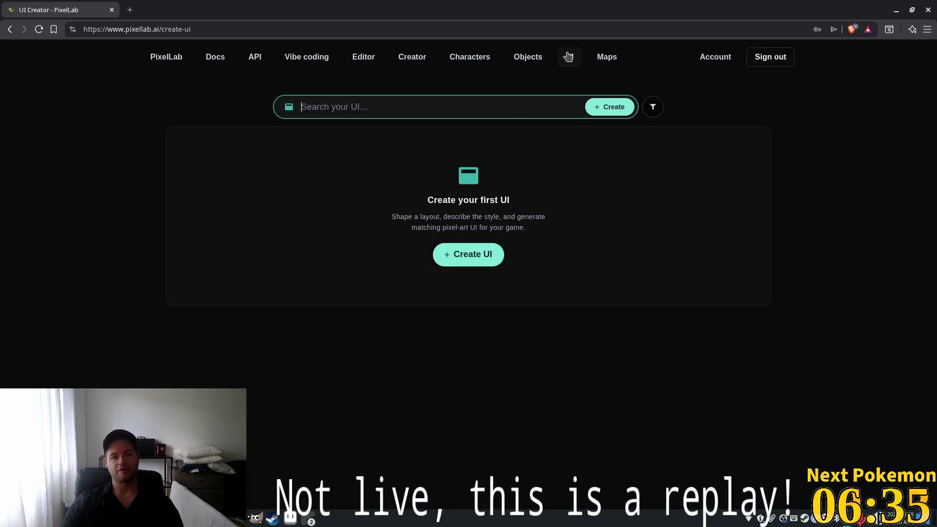
{"action": "left_click", "coordinate": [418, 61]}
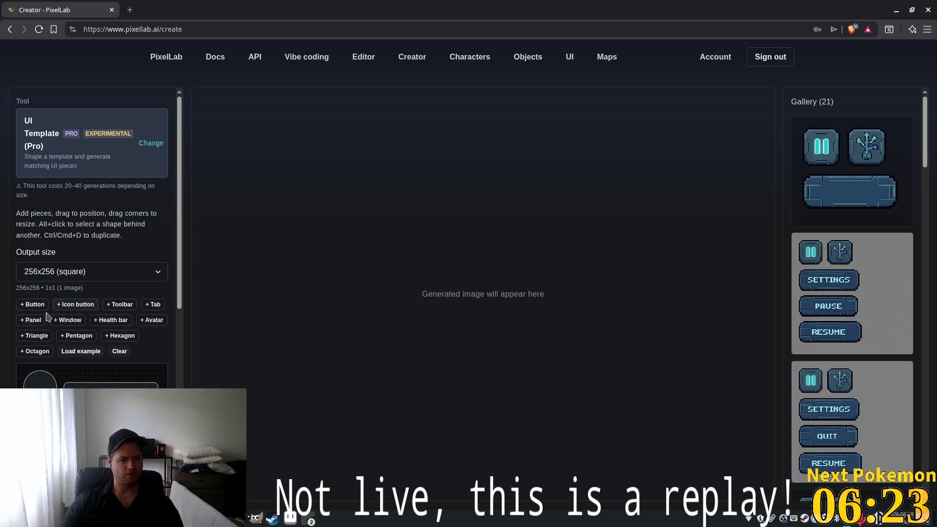
{"action": "scroll", "coordinate": [108, 307], "scroll_direction": "down", "scroll_amount": 7}
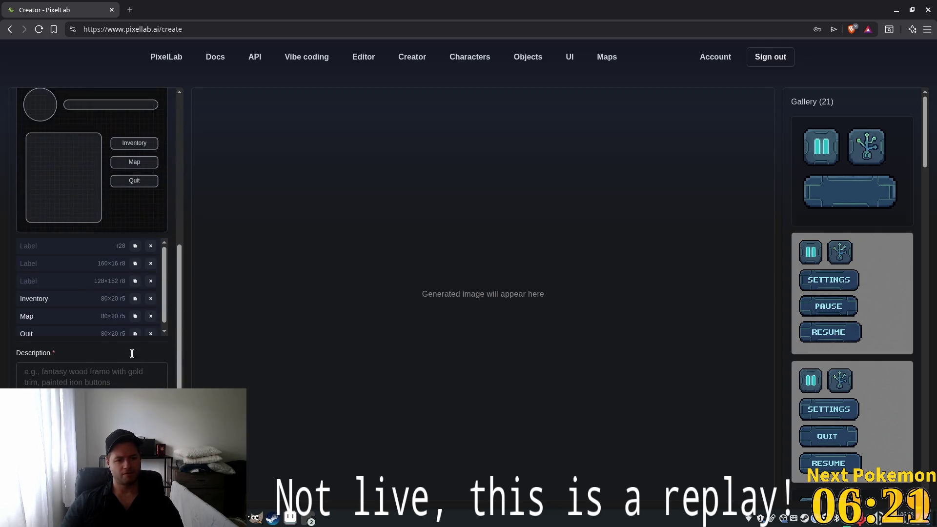
{"action": "scroll", "coordinate": [137, 362], "scroll_direction": "up", "scroll_amount": 8}
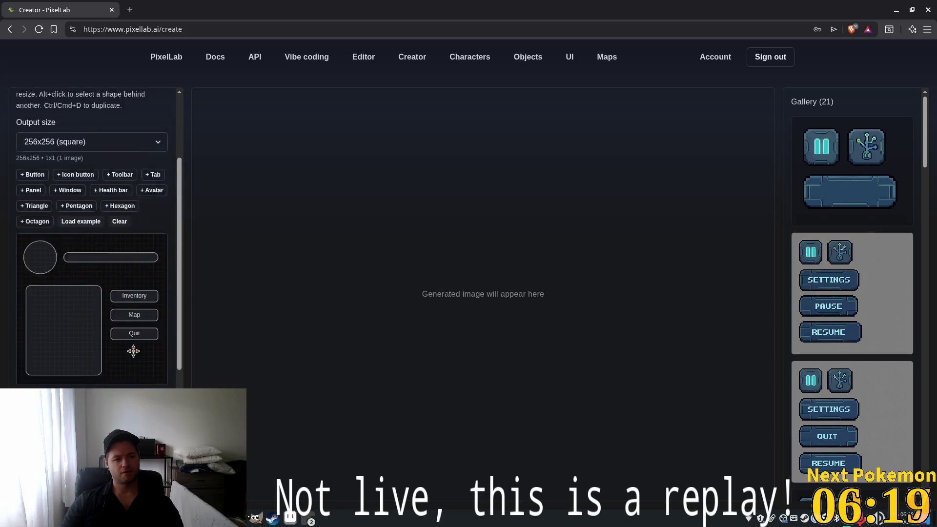
{"action": "left_click", "coordinate": [151, 143]}
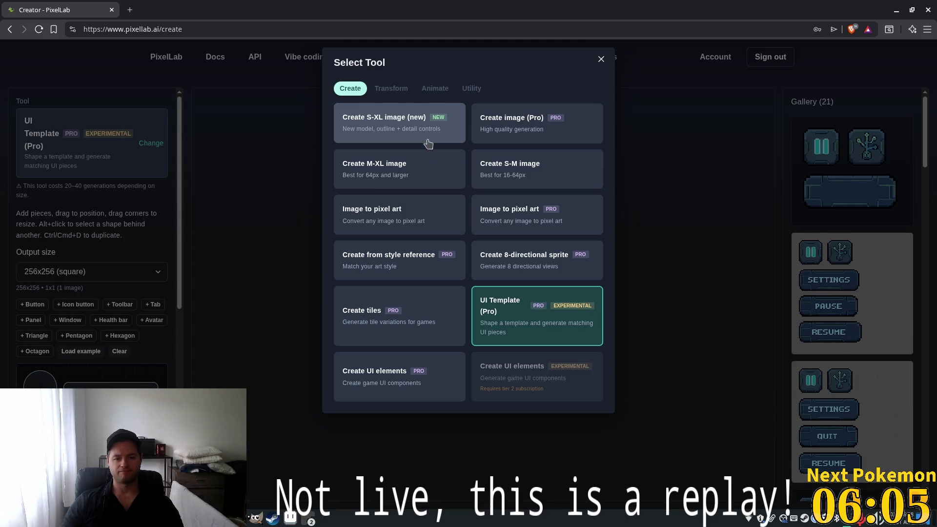
{"action": "left_click", "coordinate": [409, 388]}
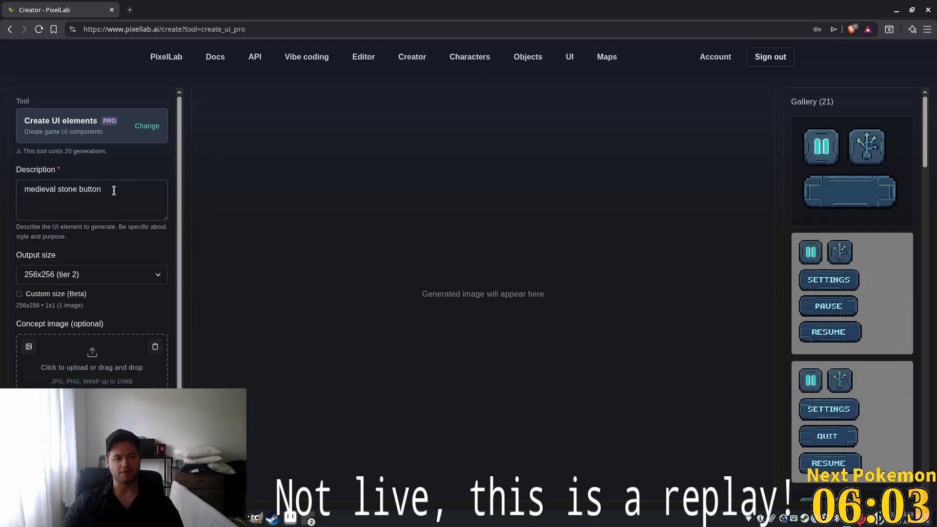
{"action": "left_click_drag", "start_coordinate": [118, 188], "coordinate": [1, 163]}
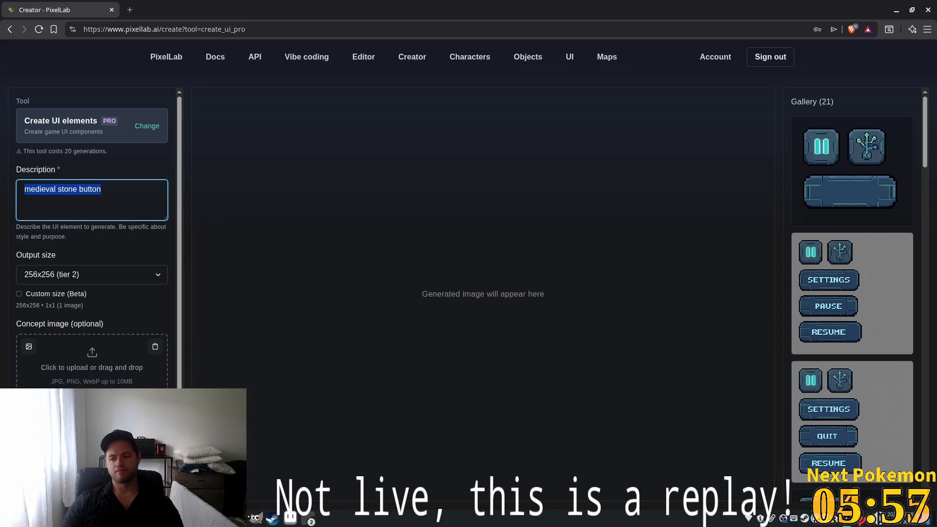
{"action": "key", "text": "alt+Tab"}
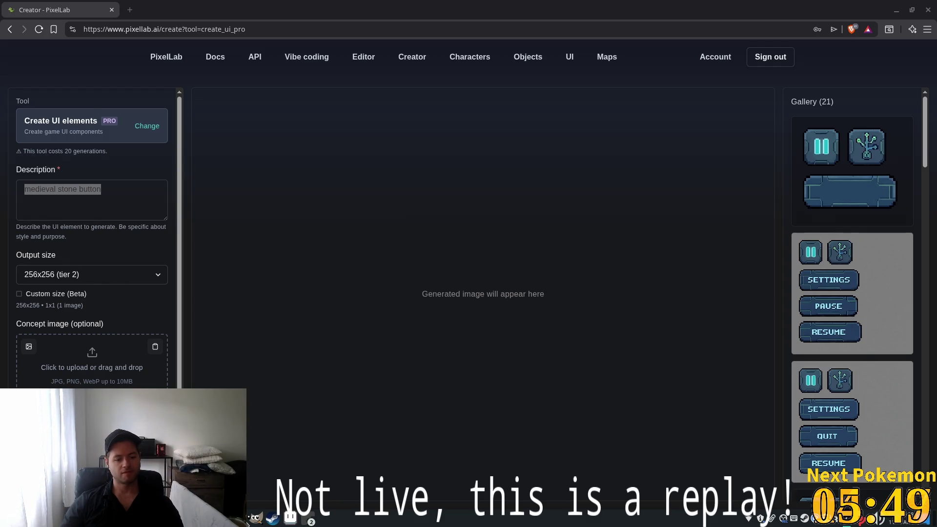
Set the output size to 32x32
{"action": "left_click", "coordinate": [150, 277]}
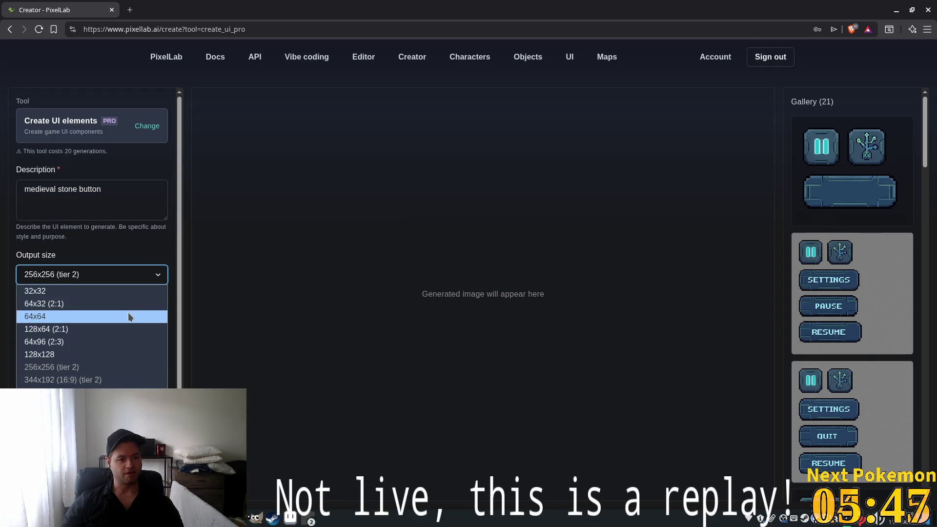
{"action": "left_click", "coordinate": [78, 288]}
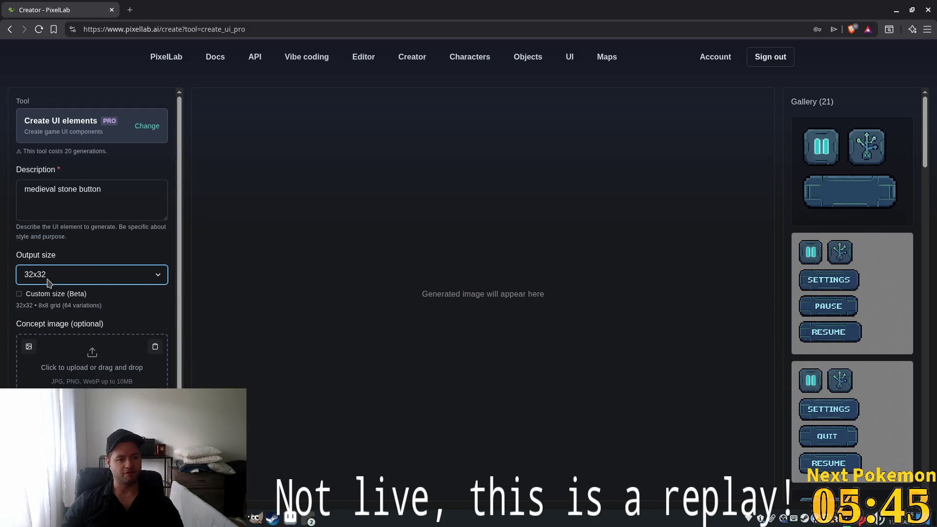
{"action": "left_click_drag", "start_coordinate": [122, 201], "coordinate": [1, 179]}
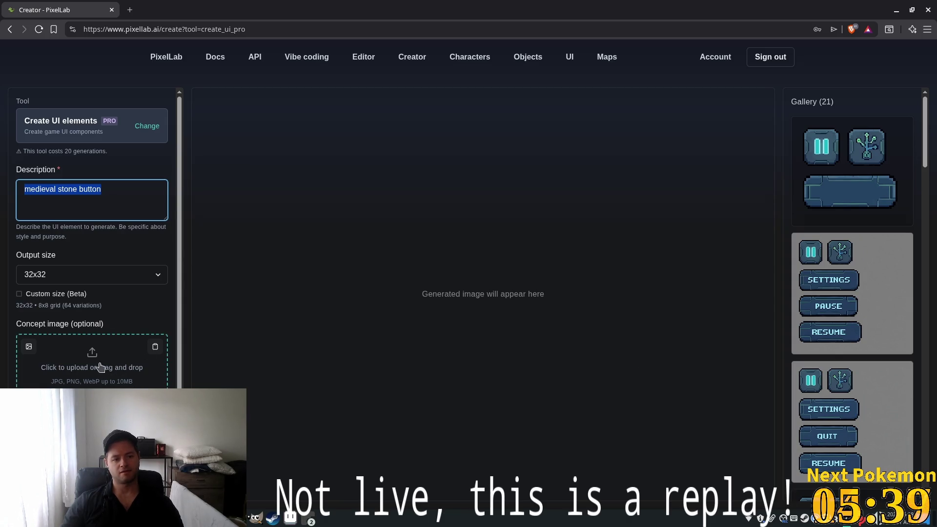
Drag a turret sprite sheet from the gallery into the Concept image box
{"action": "scroll", "coordinate": [842, 389], "scroll_direction": "down", "scroll_amount": 2}
{"action": "scroll", "coordinate": [843, 390], "scroll_direction": "down", "scroll_amount": 10}
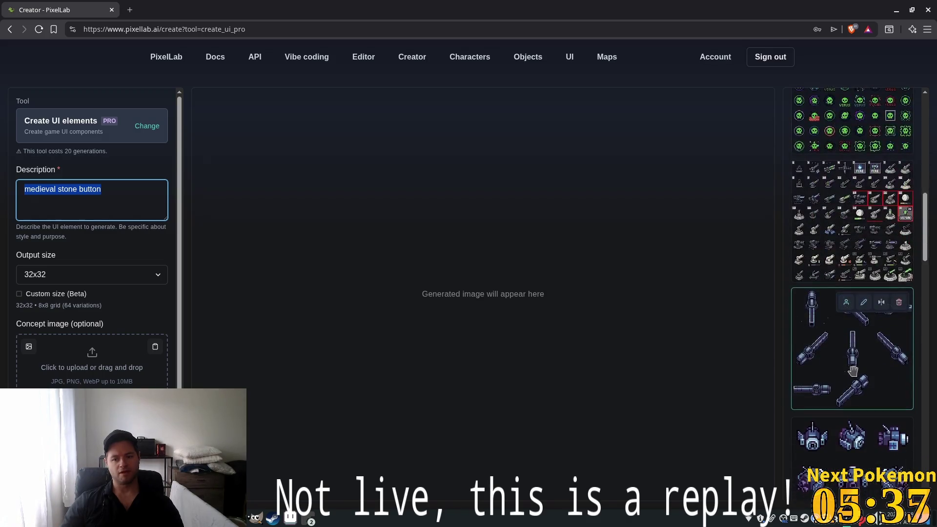
{"action": "left_click", "coordinate": [306, 346]}
{"action": "left_click_drag", "start_coordinate": [305, 345], "coordinate": [92, 356]}
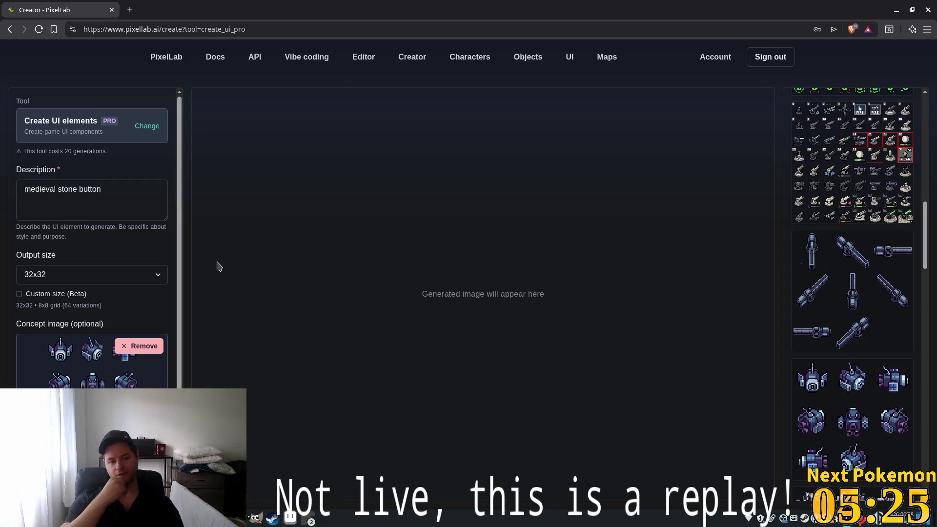
Set the description to 'Futuristic space age cross hair to replace the cursor' and start generating
{"action": "left_click", "coordinate": [104, 193]}
{"action": "key", "text": "ctrl+a"}
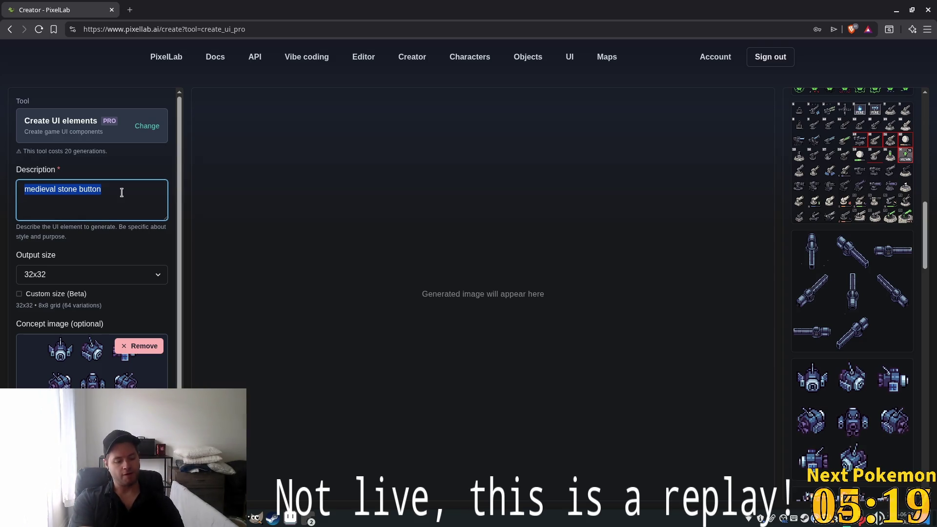
{"action": "type", "text": "Fut"}
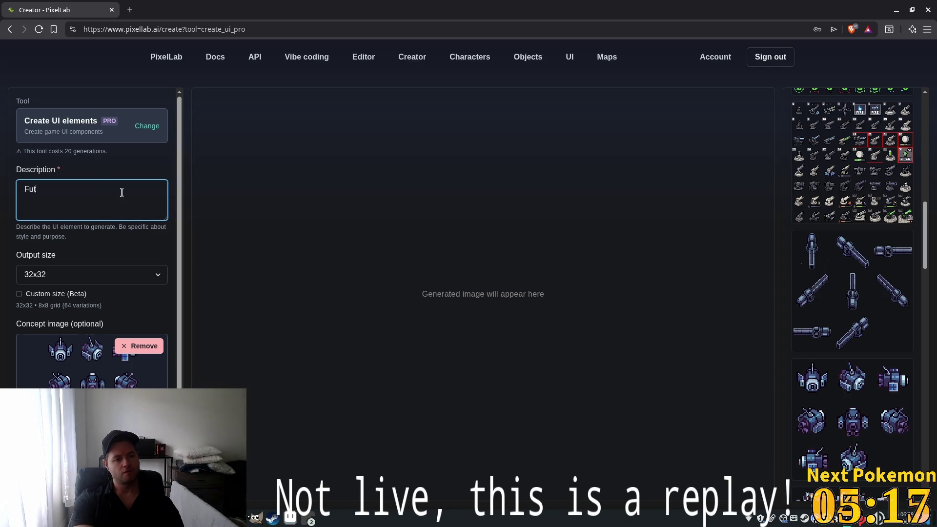
{"action": "type", "text": "uristic space age"}
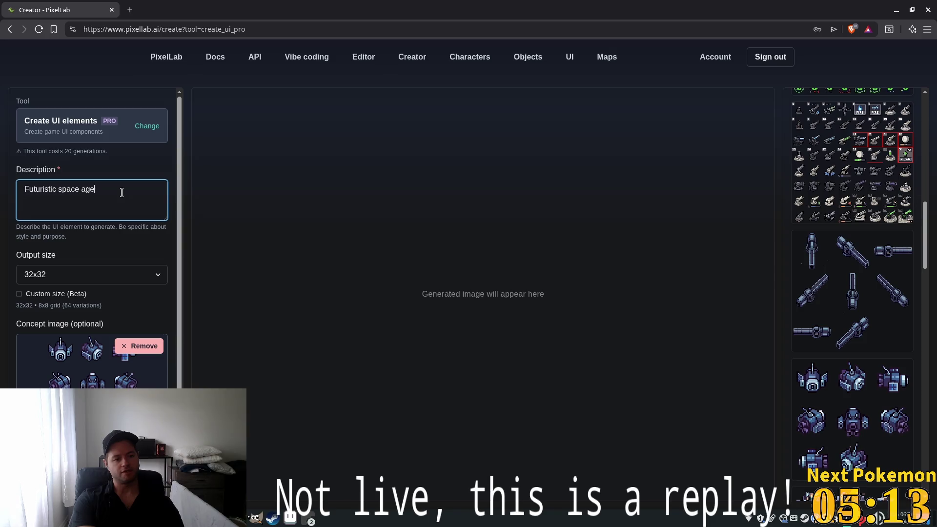
{"action": "type", "text": " crosshair to"}
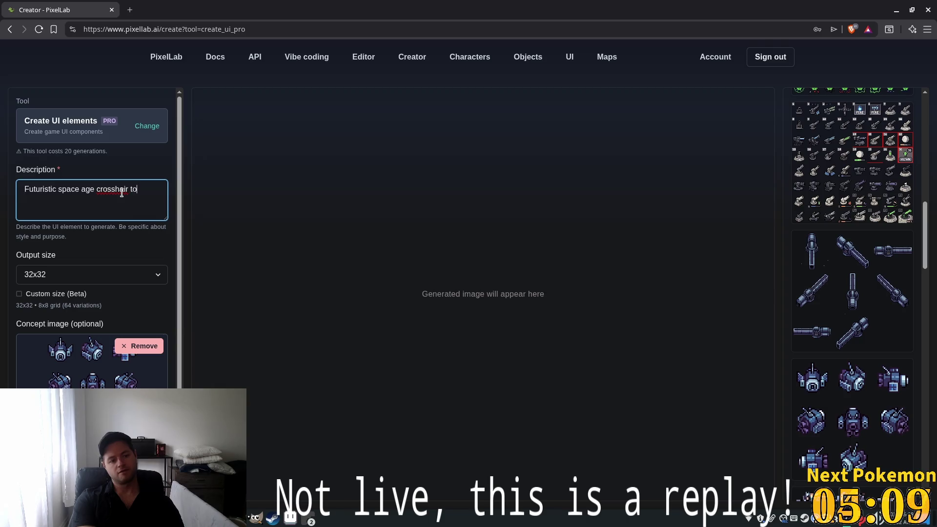
{"action": "type", "text": " replace"}
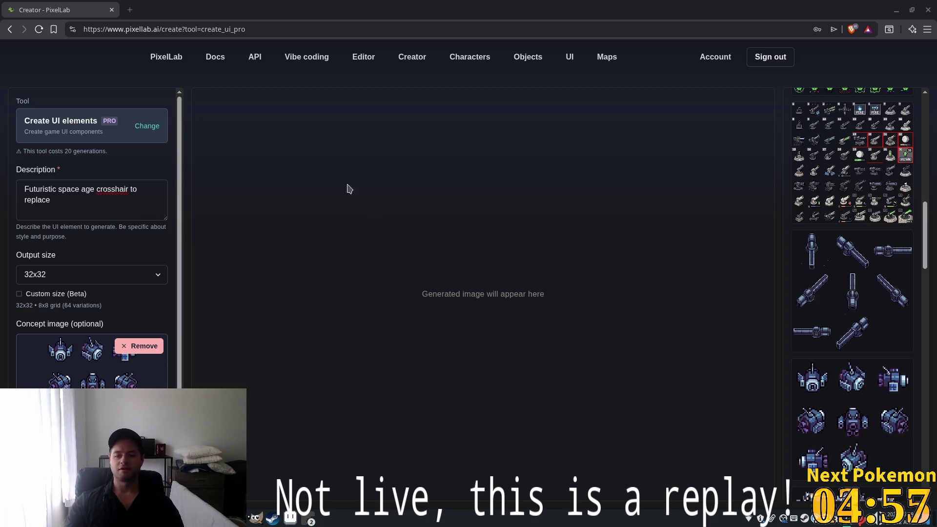
{"action": "left_click", "coordinate": [92, 199]}
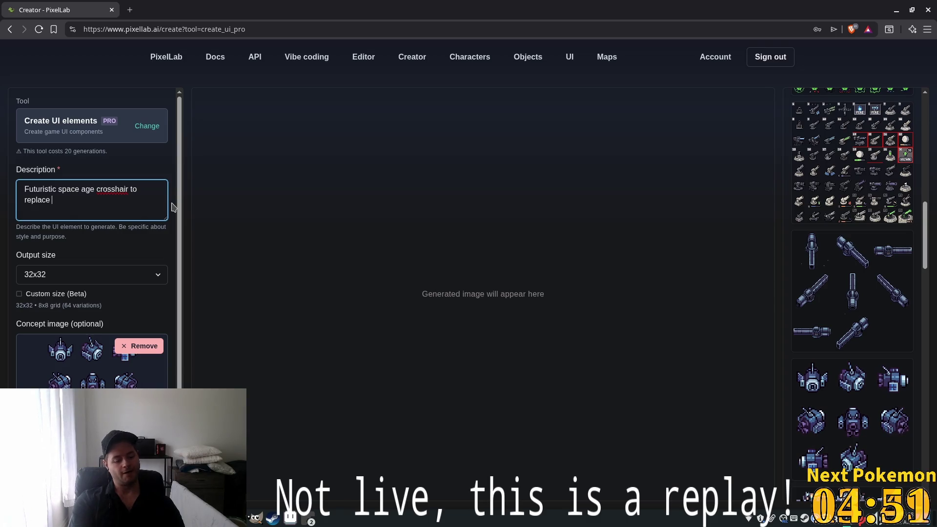
{"action": "type", "text": "the cursor"}
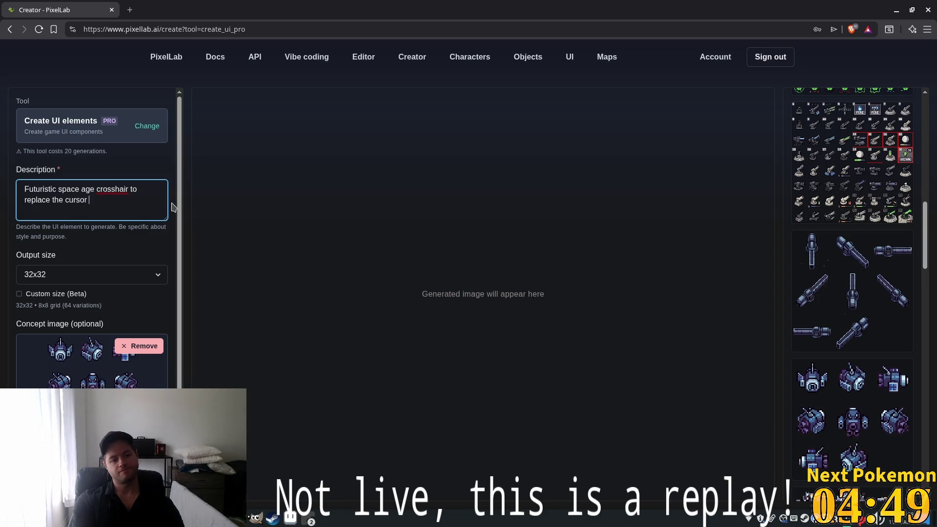
{"action": "key", "text": "BackSpace"}
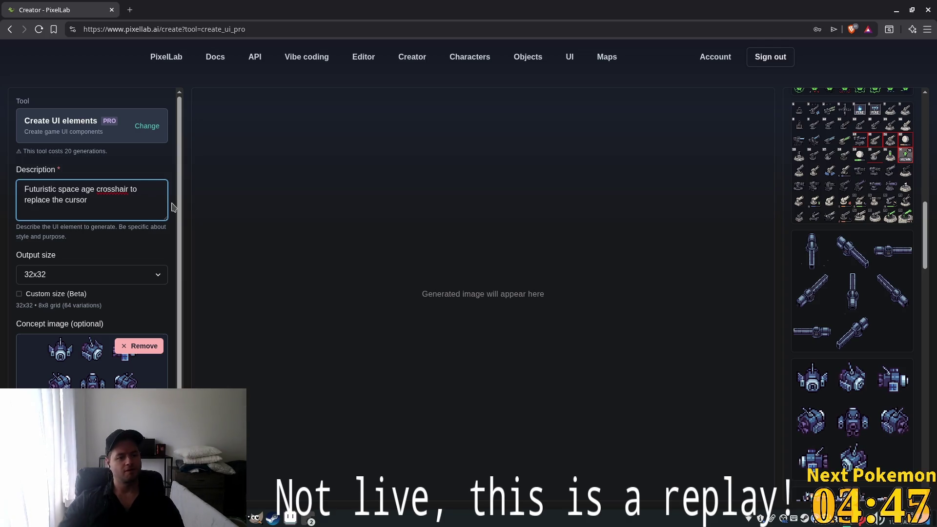
{"action": "left_click", "coordinate": [116, 189]}
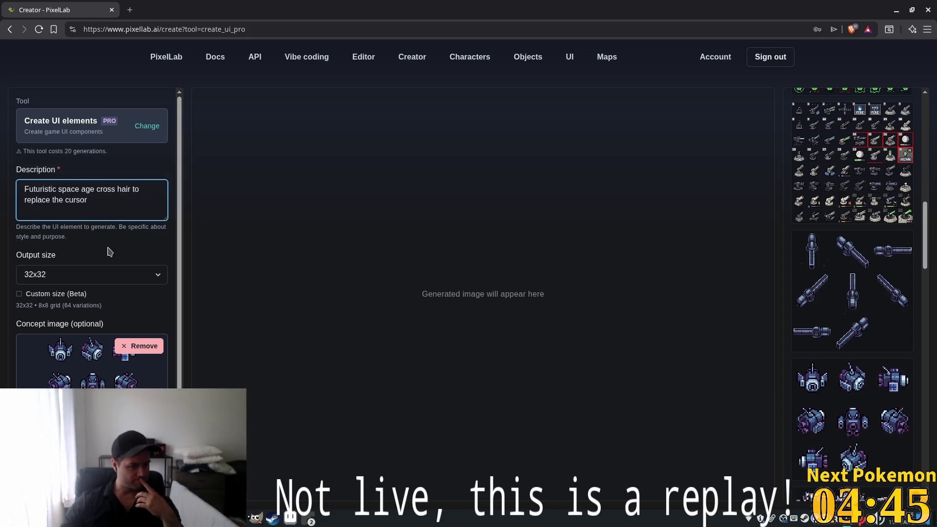
{"action": "scroll", "coordinate": [108, 251], "scroll_direction": "down", "scroll_amount": 2}
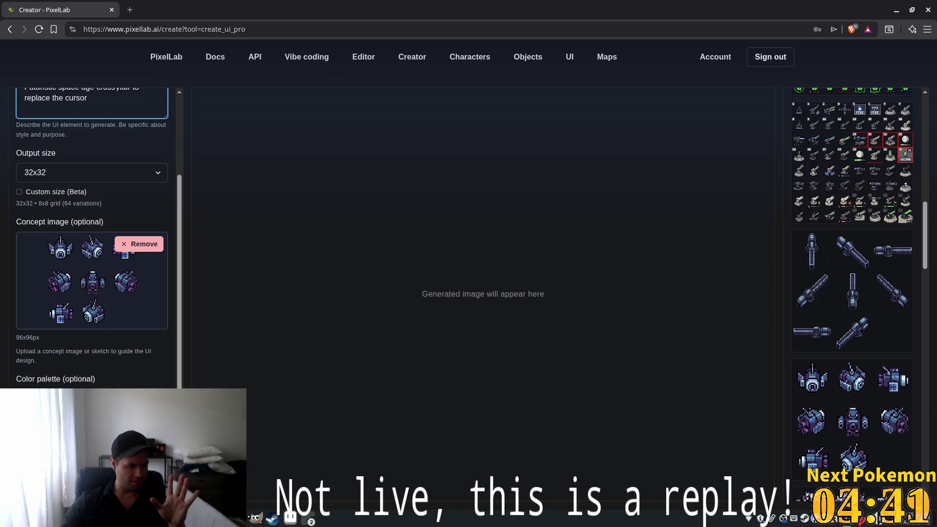
{"action": "key", "text": "ctrl+Return"}
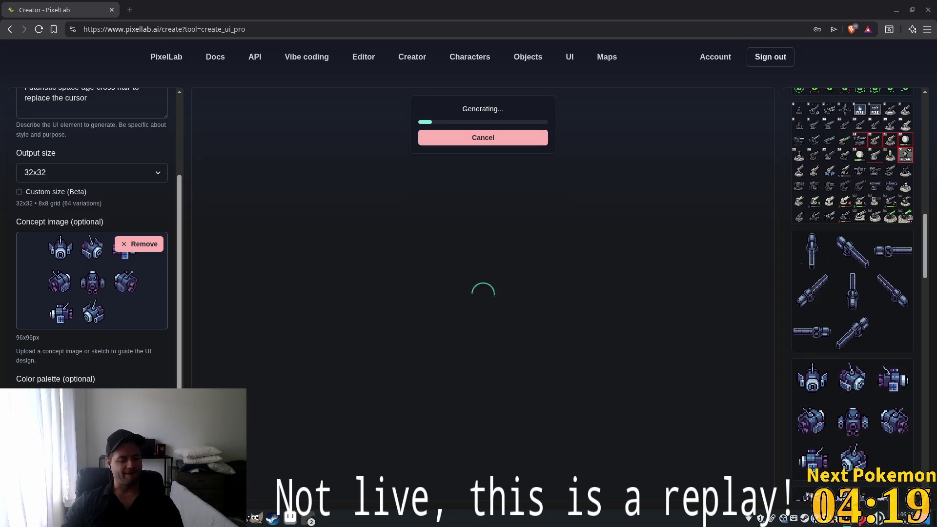
Return to Godot and place the caret on line 16 of hud.gd
{"action": "key", "text": "alt+Tab"}
{"action": "left_click", "coordinate": [422, 250]}
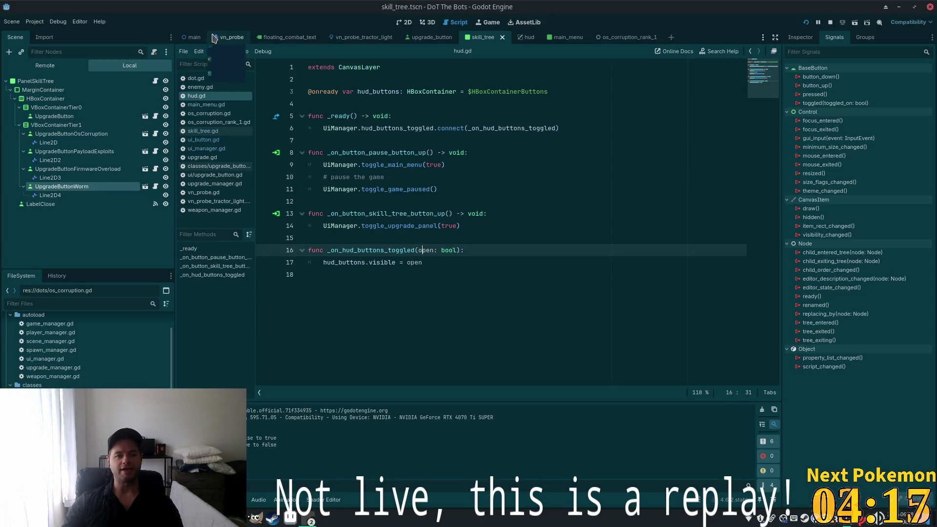
In the vn_probe scene, select CollisionShape2D and show its properties in the Inspector
{"action": "left_click", "coordinate": [229, 38]}
{"action": "left_click", "coordinate": [47, 90]}
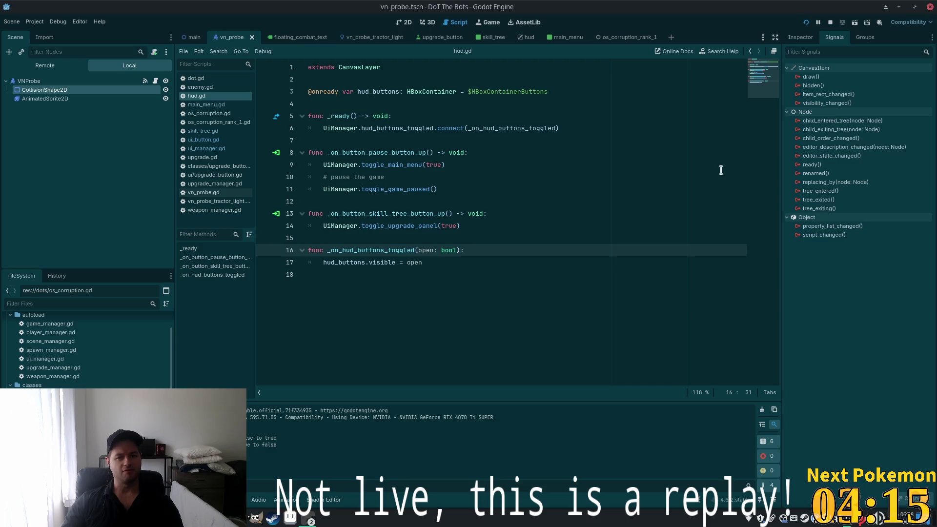
{"action": "left_click", "coordinate": [798, 38]}
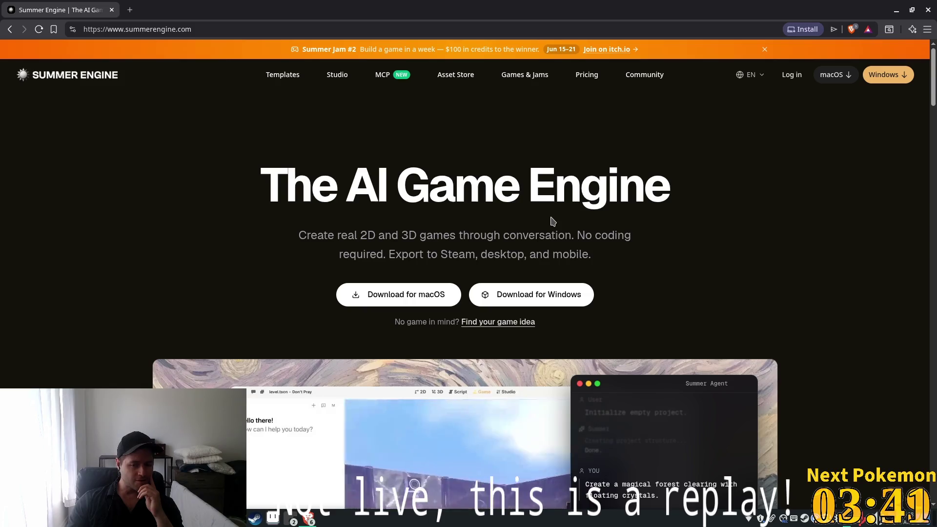
Scroll through the Summer Engine homepage and bookmark it
{"action": "scroll", "coordinate": [552, 221], "scroll_direction": "down", "scroll_amount": 3}
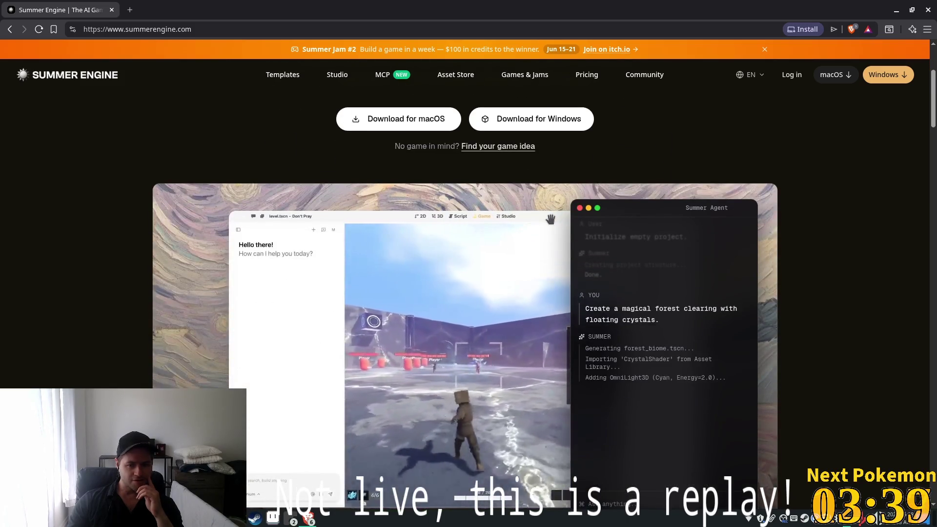
{"action": "scroll", "coordinate": [551, 220], "scroll_direction": "down", "scroll_amount": 2}
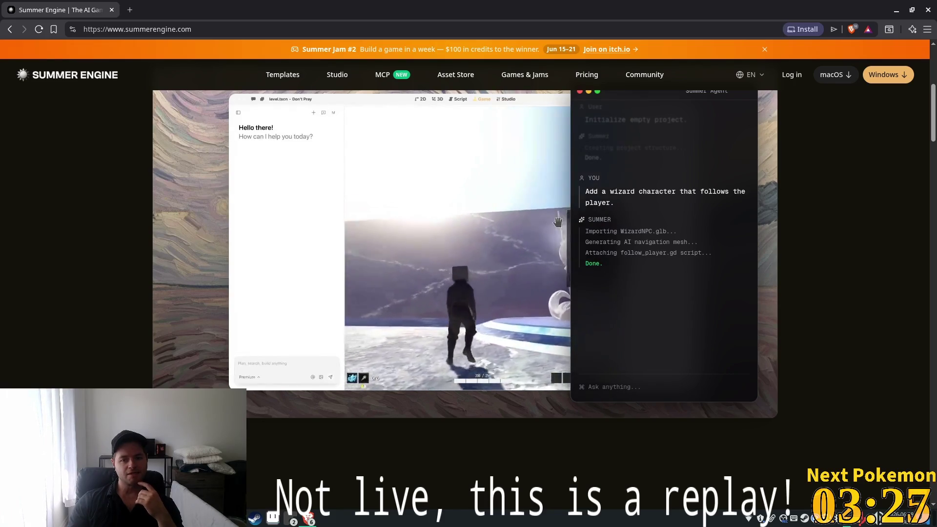
{"action": "scroll", "coordinate": [559, 225], "scroll_direction": "down", "scroll_amount": 3}
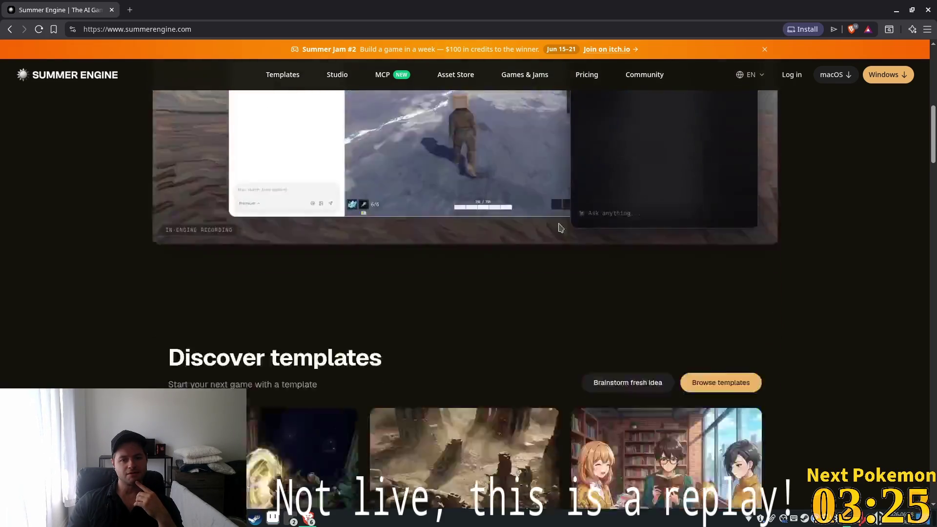
{"action": "scroll", "coordinate": [560, 228], "scroll_direction": "down", "scroll_amount": 3}
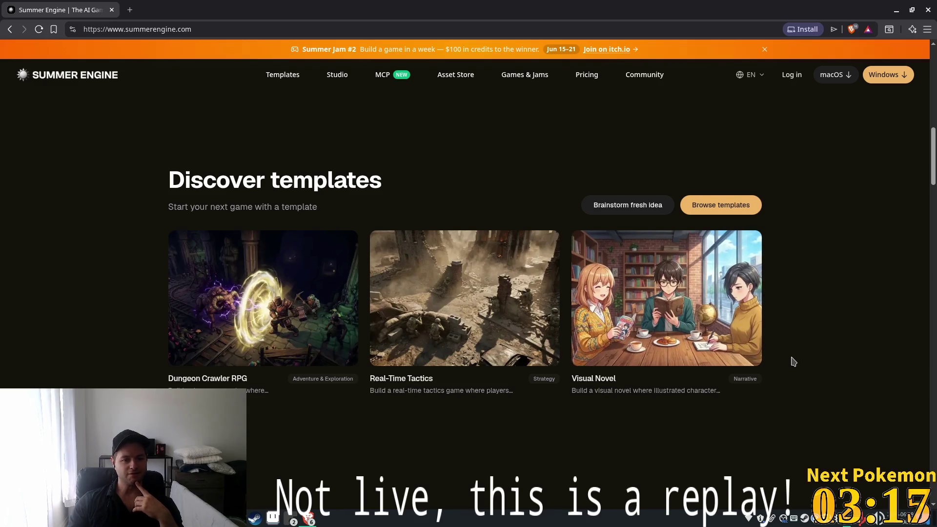
{"action": "scroll", "coordinate": [792, 353], "scroll_direction": "down", "scroll_amount": 5}
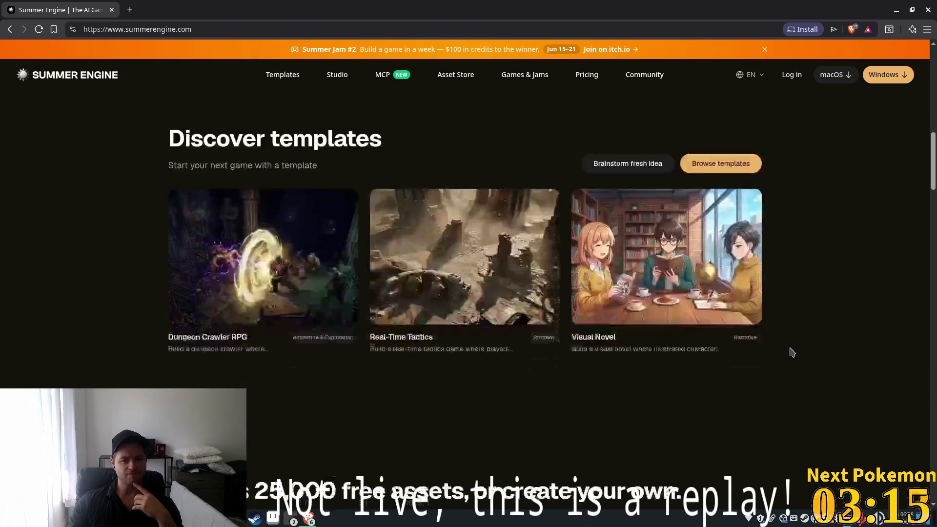
{"action": "scroll", "coordinate": [792, 352], "scroll_direction": "down", "scroll_amount": 2}
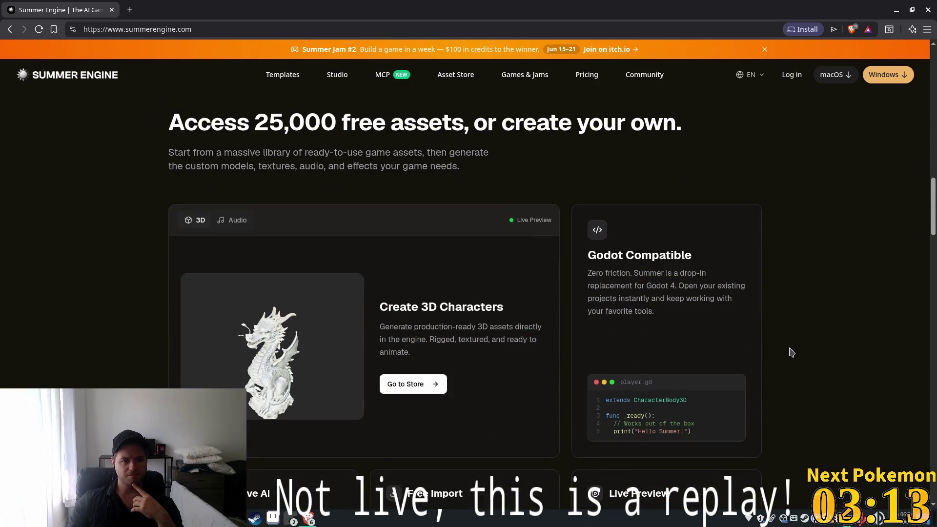
{"action": "scroll", "coordinate": [792, 352], "scroll_direction": "down", "scroll_amount": 4}
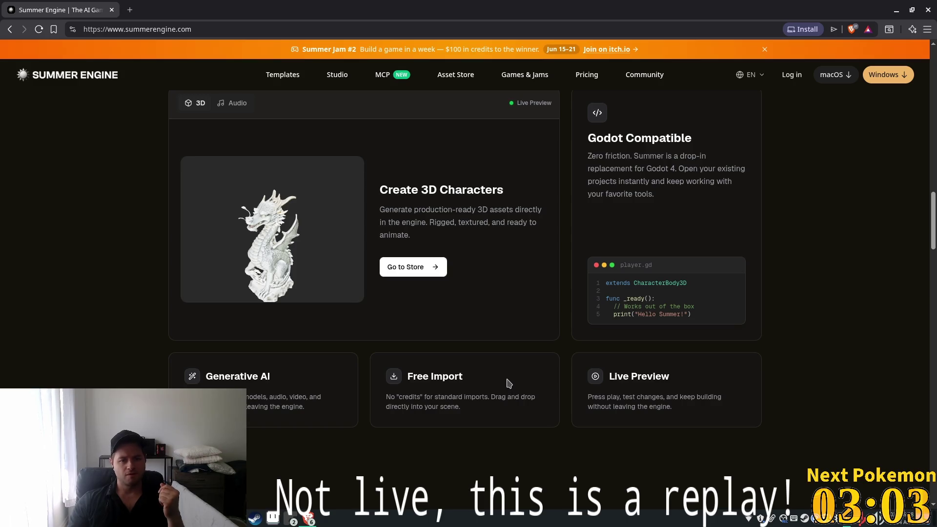
{"action": "scroll", "coordinate": [521, 372], "scroll_direction": "down", "scroll_amount": 7}
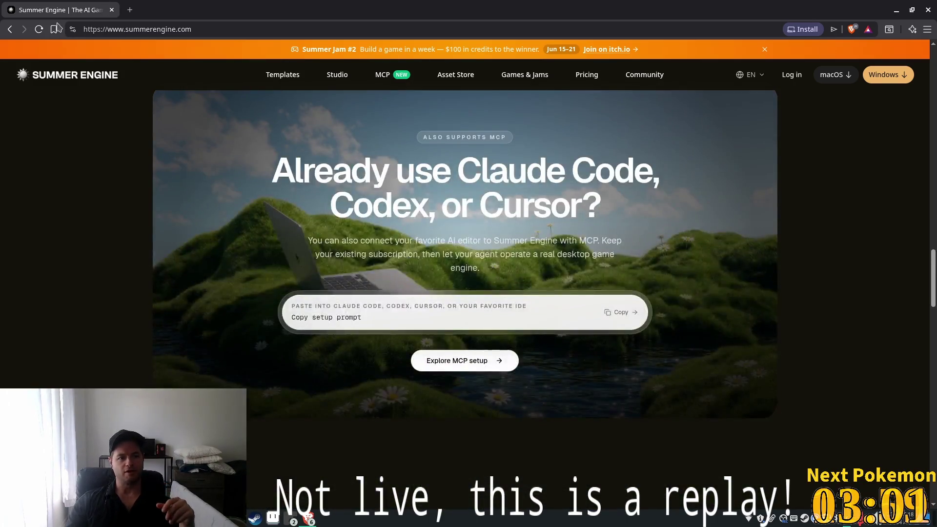
{"action": "left_click", "coordinate": [54, 28]}
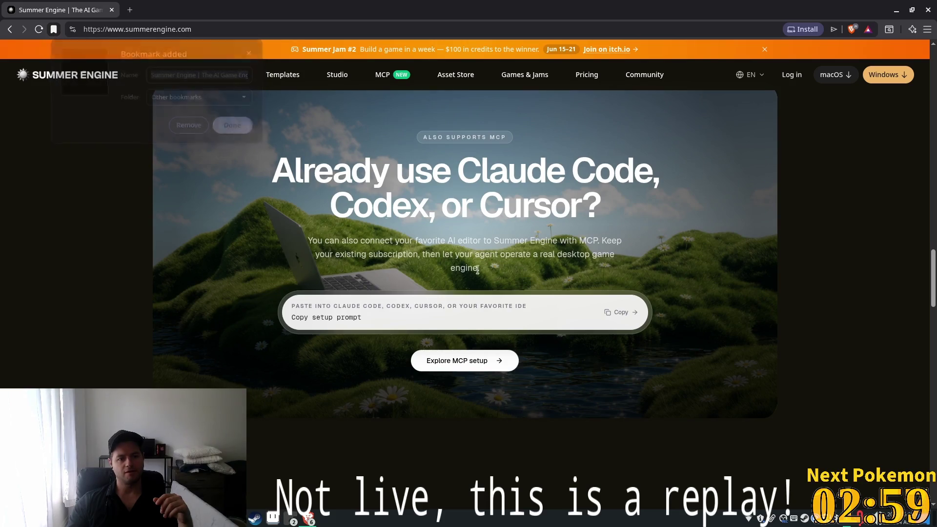
Scroll further down the page, then return to the Godot editor
{"action": "scroll", "coordinate": [533, 309], "scroll_direction": "down", "scroll_amount": 4}
{"action": "scroll", "coordinate": [678, 309], "scroll_direction": "down", "scroll_amount": 15}
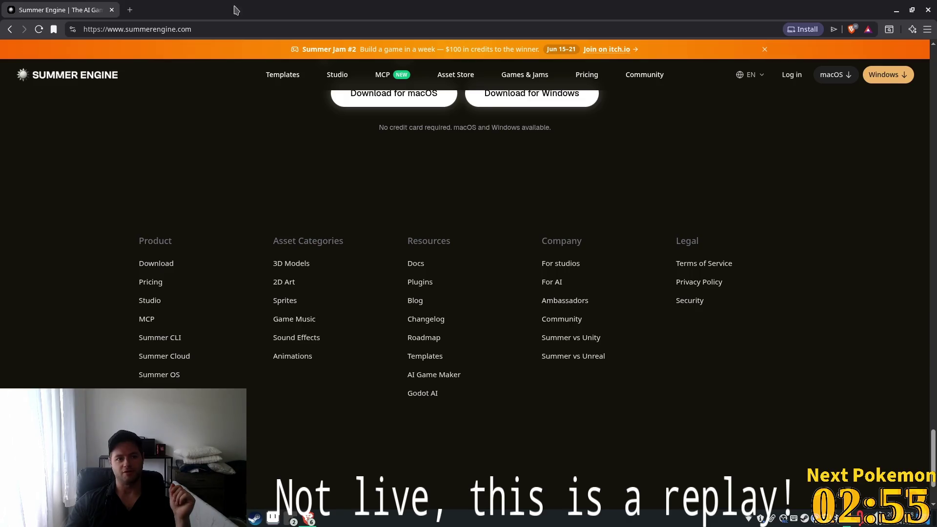
{"action": "key", "text": "alt+Tab"}
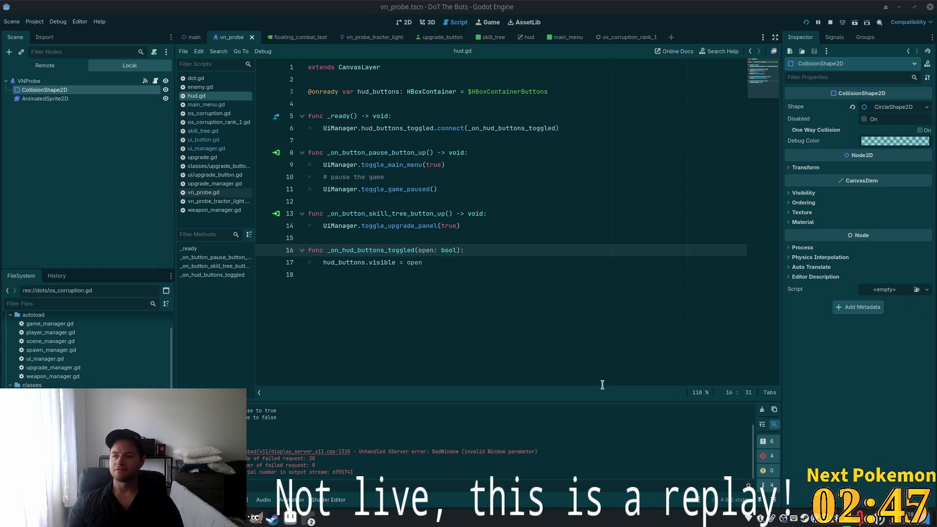
Browse hud.gd and the probe's nodes, expanding CollisionShape2D's position, rotation and scale
{"action": "left_click", "coordinate": [443, 275]}
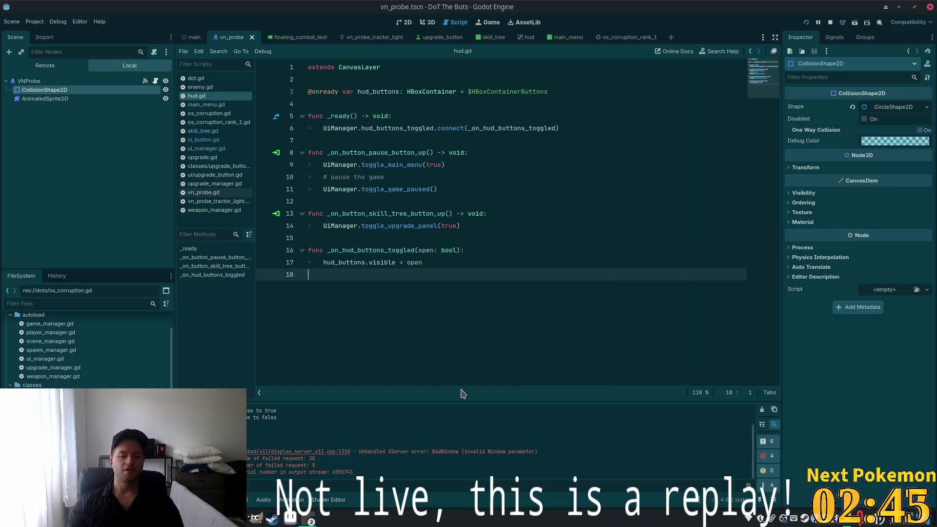
{"action": "left_click", "coordinate": [366, 213]}
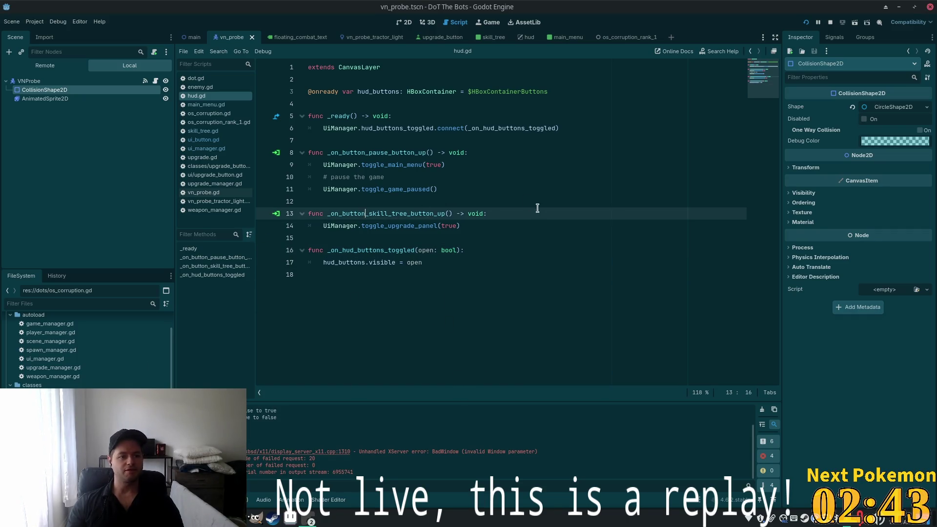
{"action": "left_click", "coordinate": [35, 99]}
{"action": "left_click", "coordinate": [29, 81]}
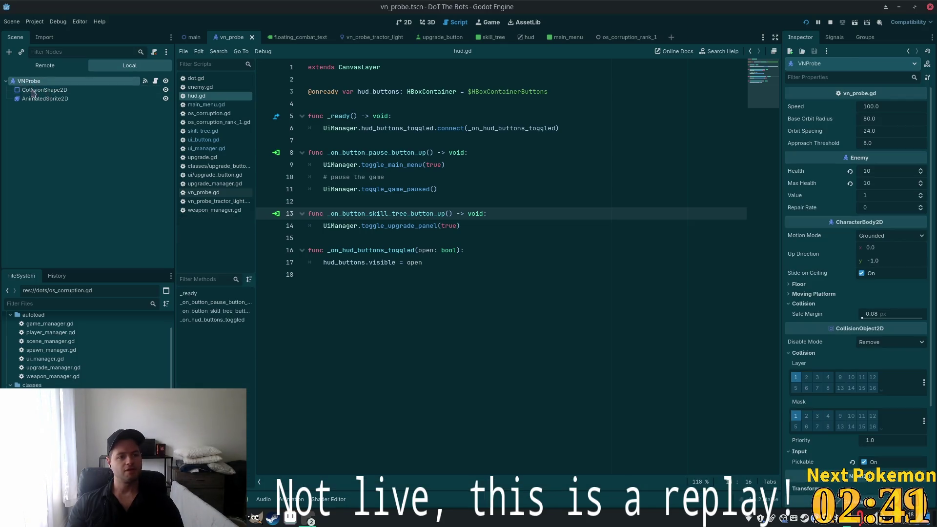
{"action": "left_click", "coordinate": [44, 90]}
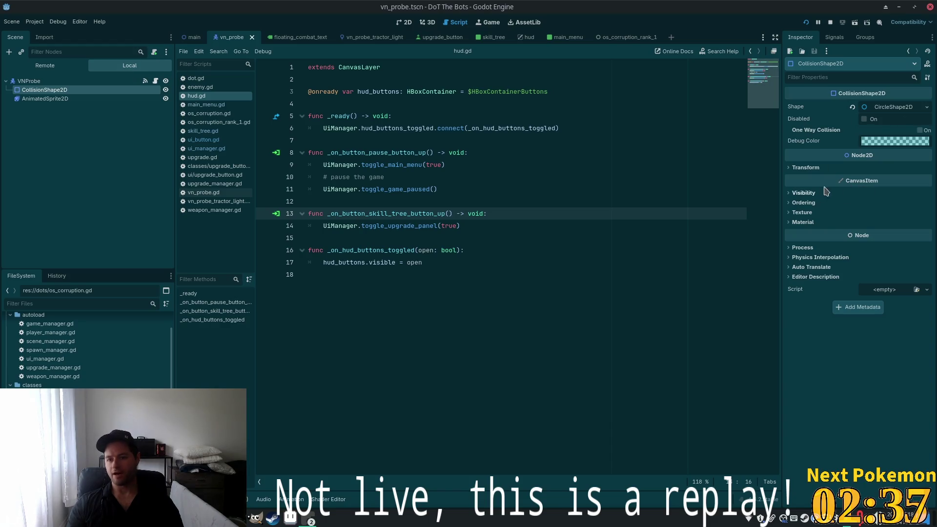
{"action": "left_click", "coordinate": [794, 168]}
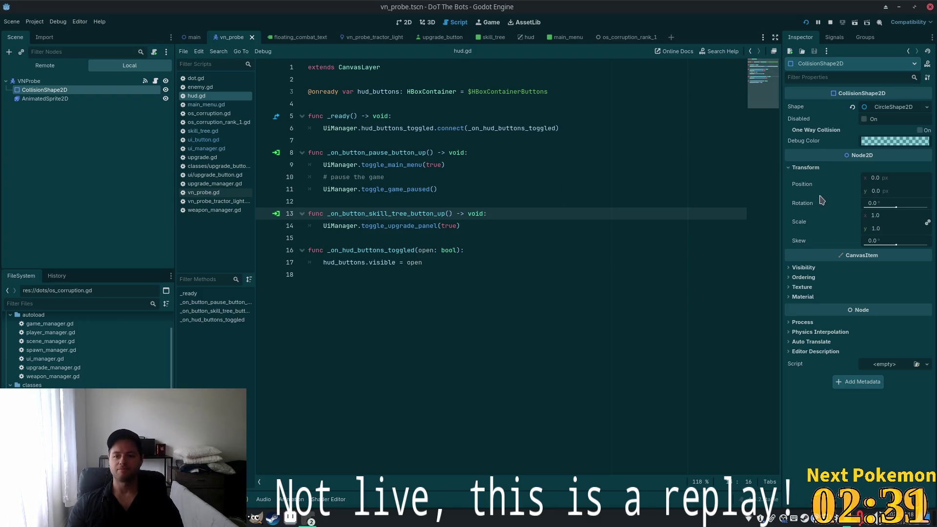
Turn off layer 1 in VNProbe's collision mask
{"action": "left_click", "coordinate": [28, 81]}
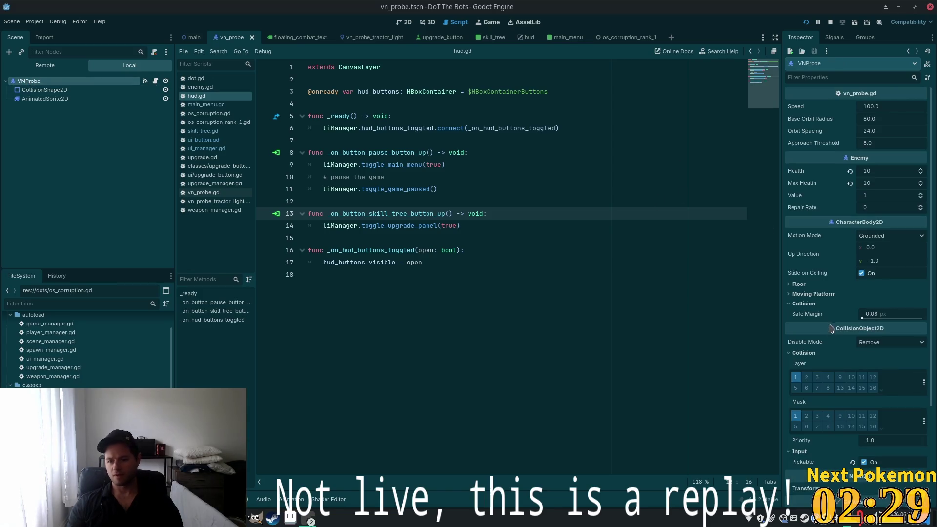
{"action": "scroll", "coordinate": [829, 326], "scroll_direction": "down", "scroll_amount": 5}
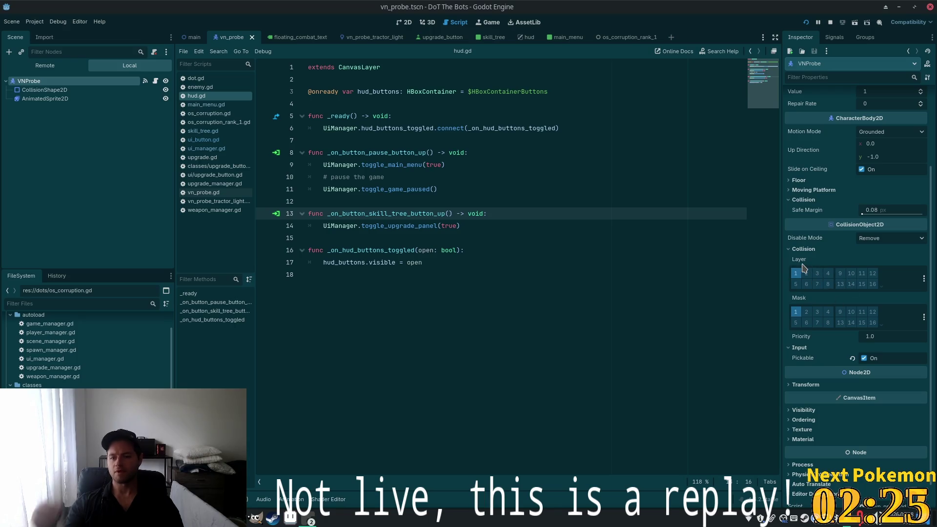
{"action": "mouse_move", "coordinate": [803, 267]}
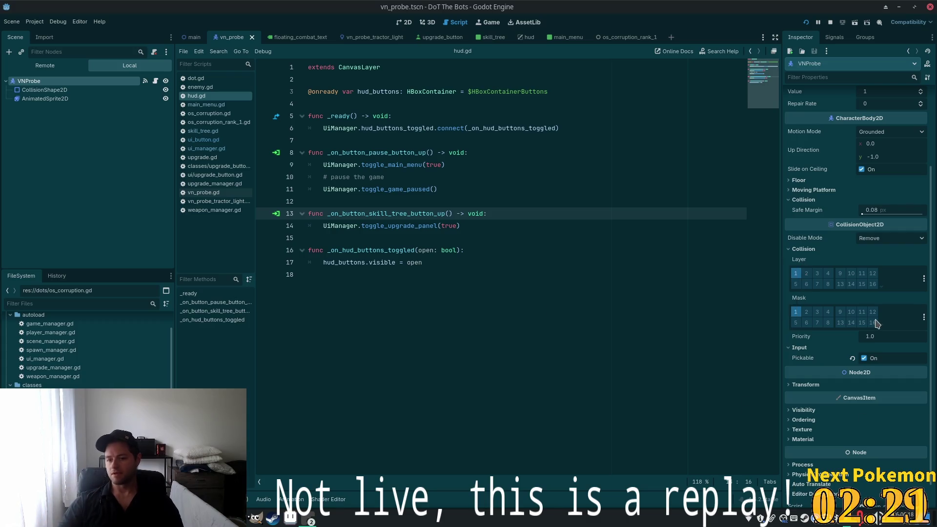
{"action": "left_click", "coordinate": [796, 311]}
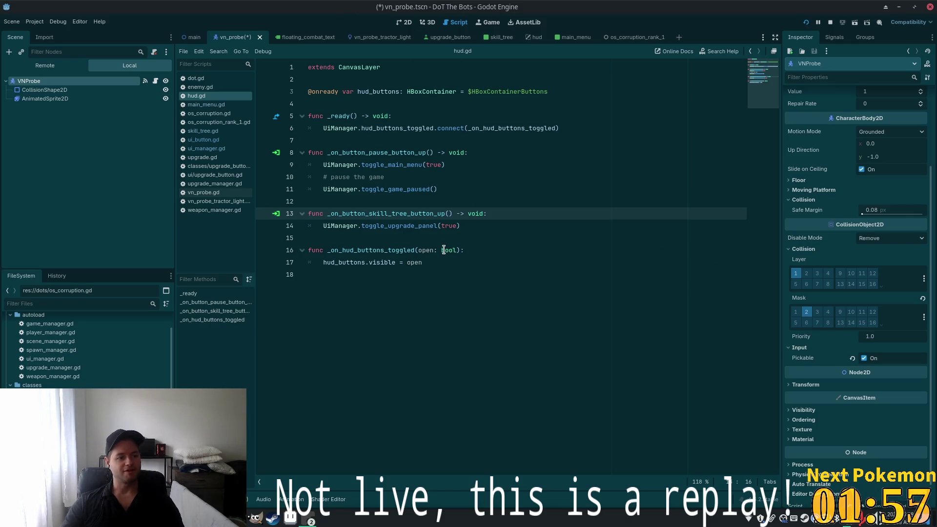
Jump to the hud buttons toggle function on line 16 and reselect CollisionShape2D
{"action": "mouse_move", "coordinate": [444, 249]}
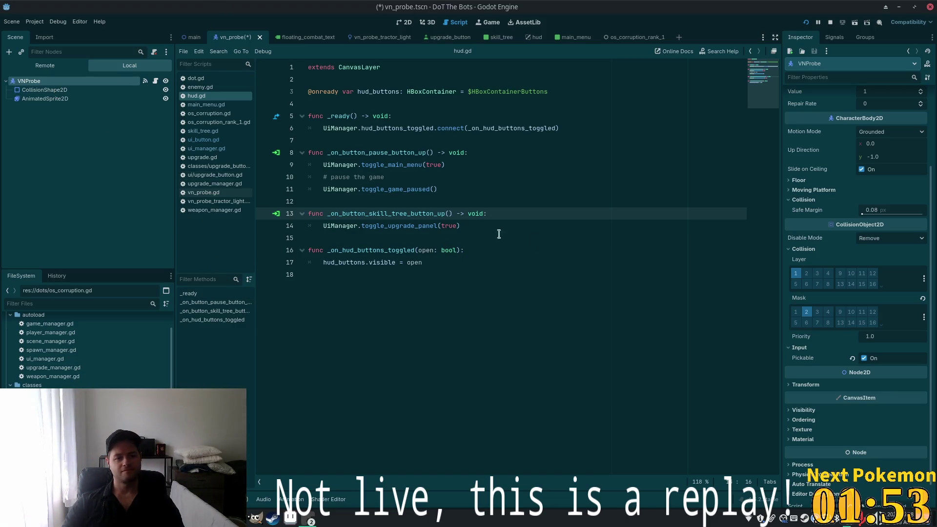
{"action": "left_click", "coordinate": [419, 251]}
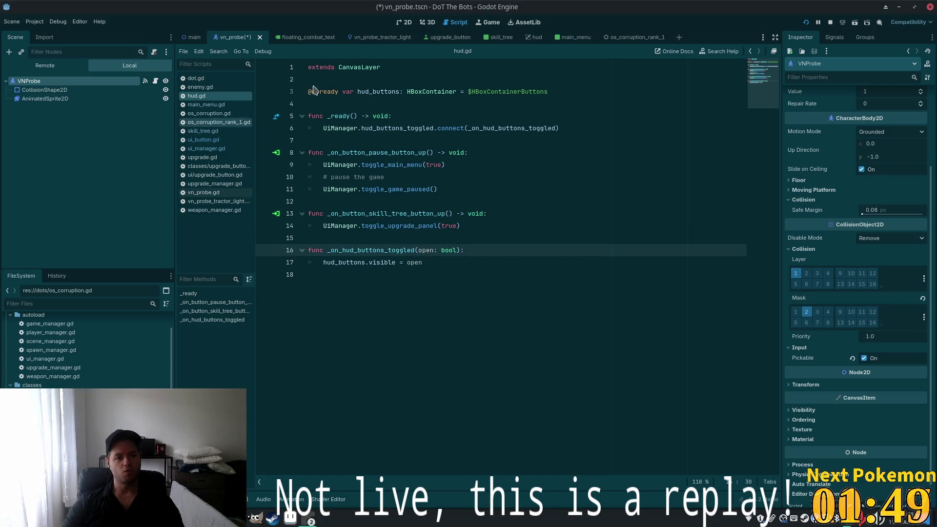
{"action": "left_click", "coordinate": [44, 90]}
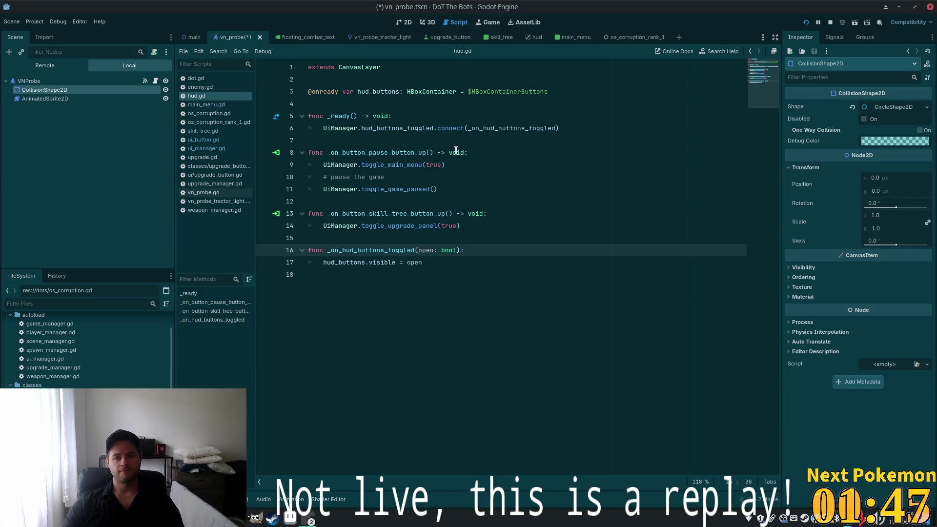
Drag the collision circle's radius outward on the 2D canvas and save vn_probe
{"action": "left_click", "coordinate": [405, 23]}
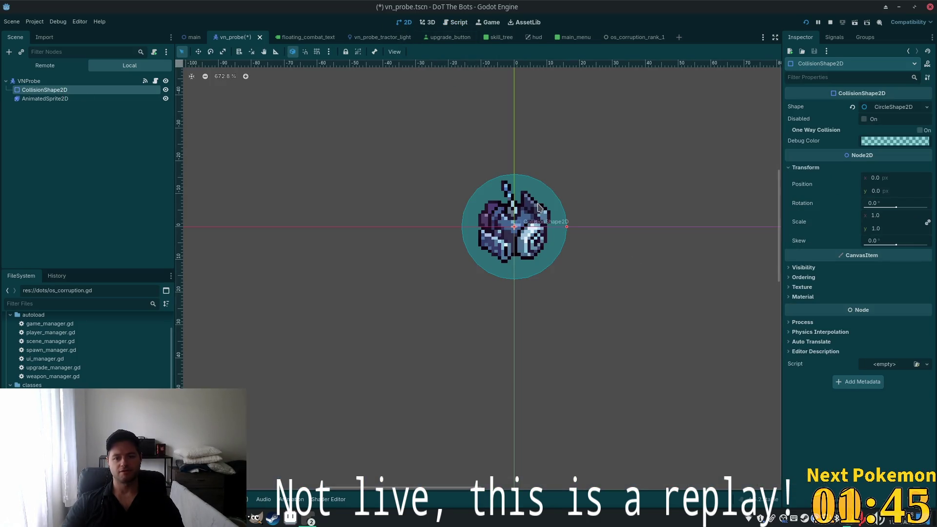
{"action": "scroll", "coordinate": [656, 256], "scroll_direction": "down", "scroll_amount": 5}
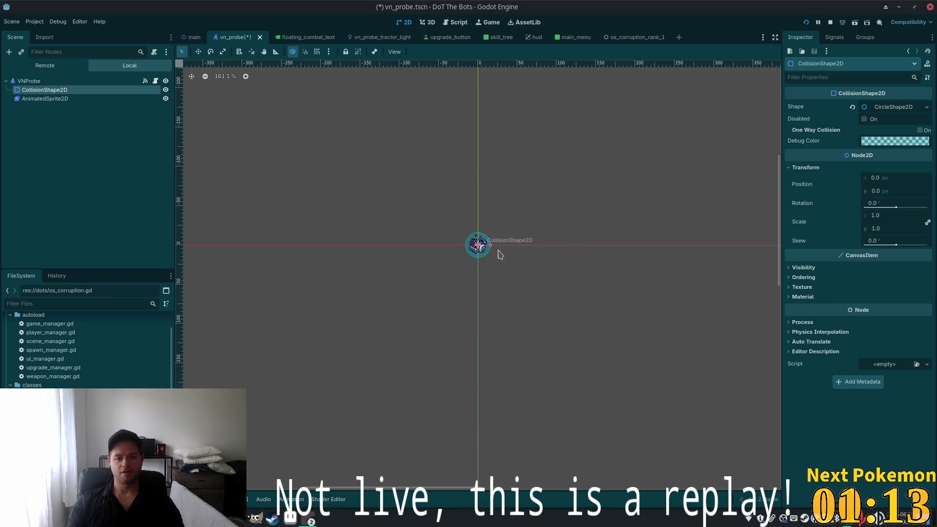
{"action": "scroll", "coordinate": [449, 242], "scroll_direction": "up", "scroll_amount": 3}
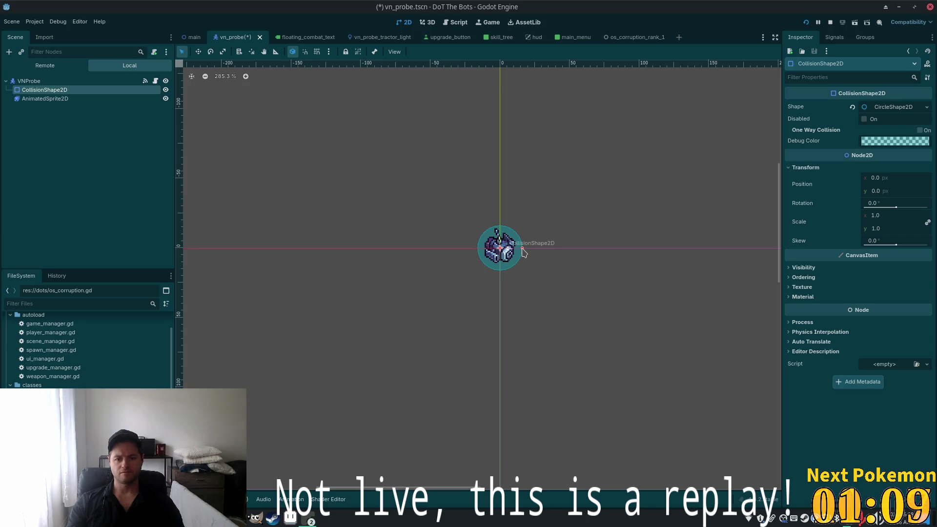
{"action": "left_click_drag", "start_coordinate": [522, 249], "coordinate": [543, 248]}
{"action": "key", "text": "ctrl+s"}
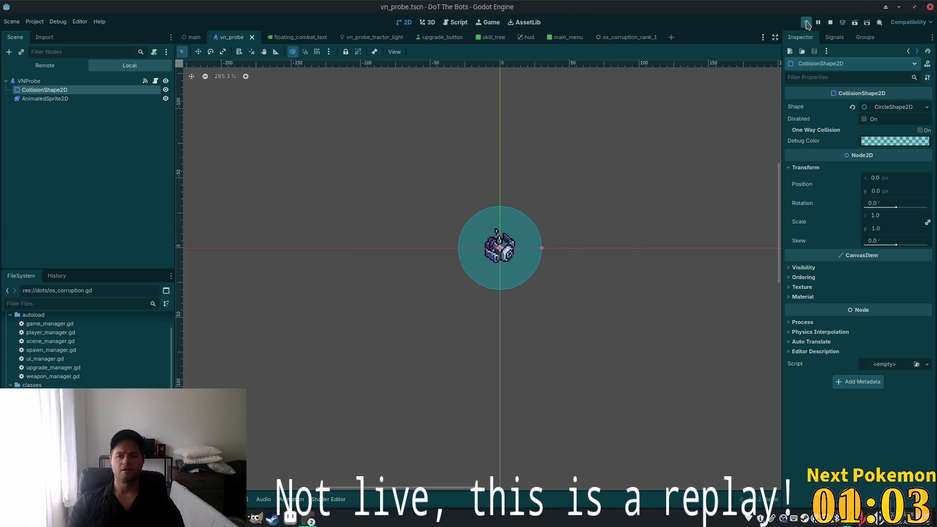
Test-run the game with the enlarged collision circle, then stop it and return to editing
{"action": "left_click", "coordinate": [806, 23]}
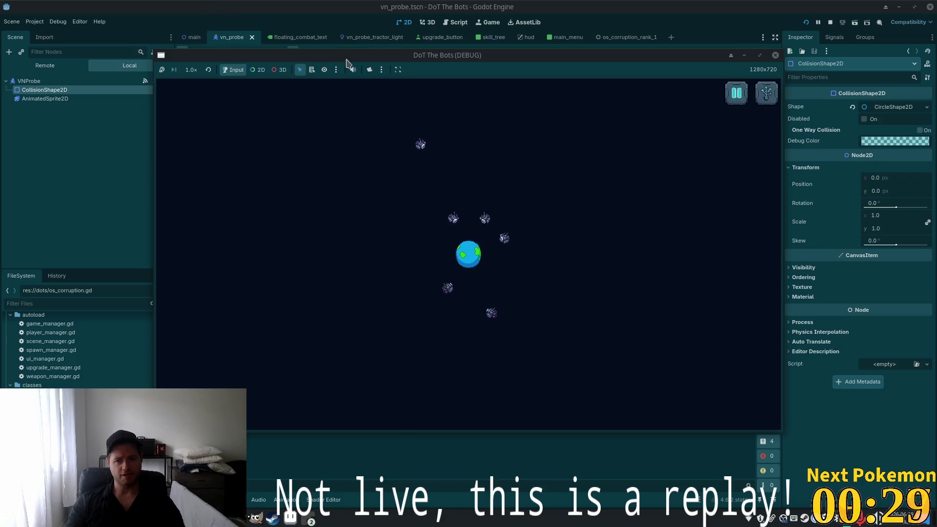
{"action": "left_click", "coordinate": [28, 80]}
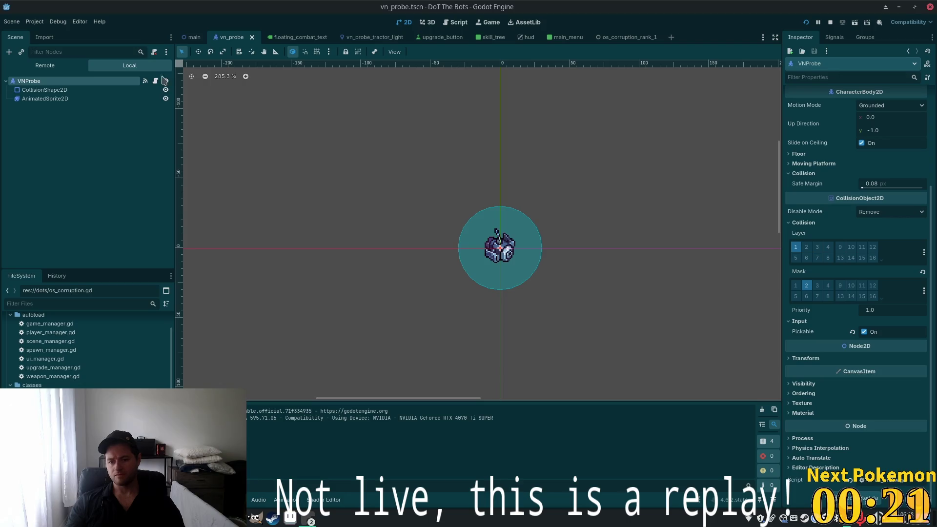
Recheck CollisionShape2D and VNProbe in the Inspector and collapse VNProbe's Collision section
{"action": "left_click", "coordinate": [96, 90]}
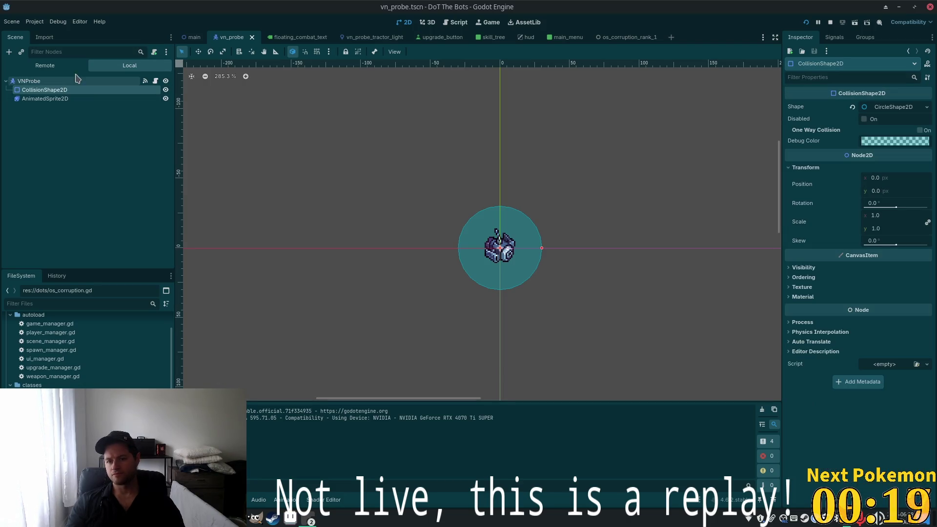
{"action": "left_click", "coordinate": [55, 83]}
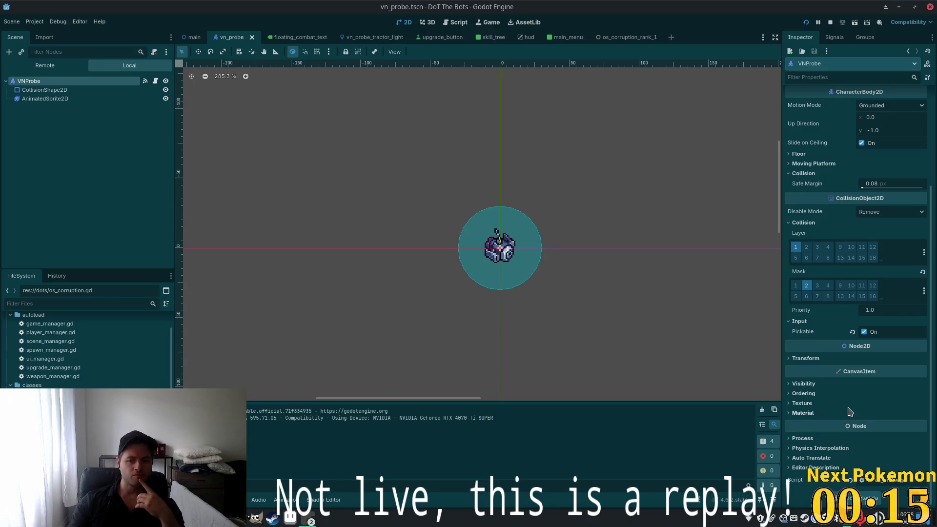
{"action": "scroll", "coordinate": [849, 412], "scroll_direction": "up", "scroll_amount": 5}
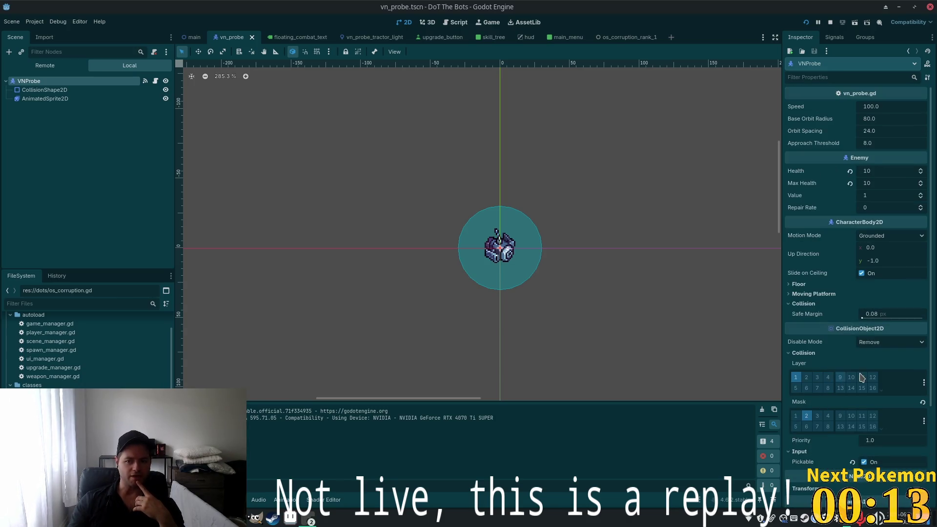
{"action": "left_click", "coordinate": [802, 303]}
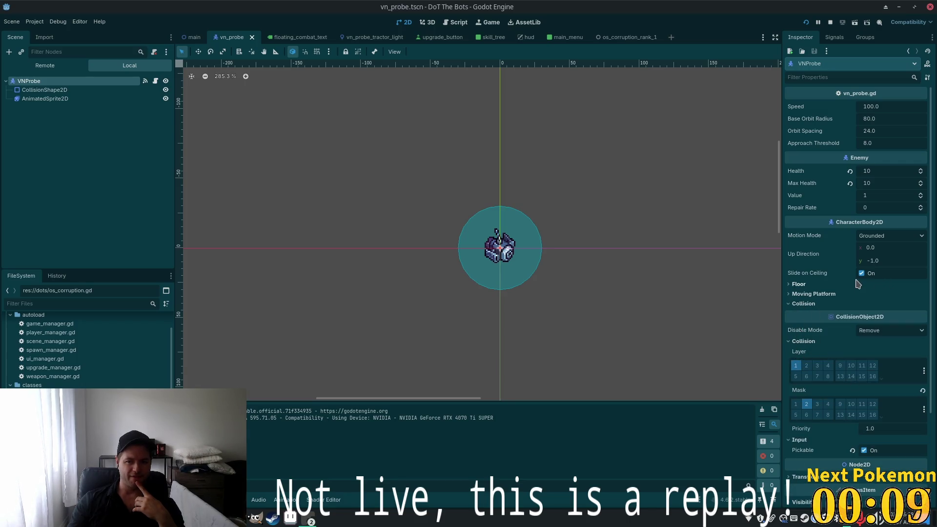
{"action": "scroll", "coordinate": [857, 284], "scroll_direction": "down", "scroll_amount": 4}
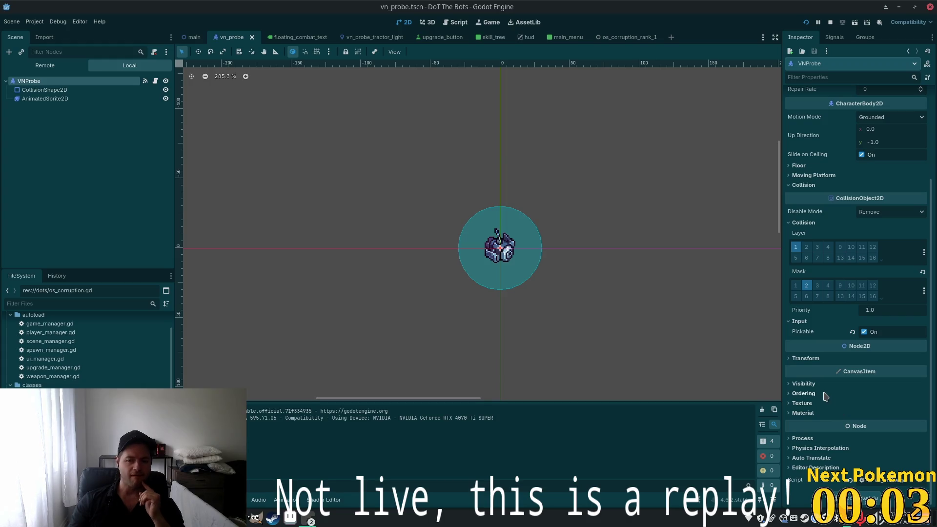
{"action": "scroll", "coordinate": [823, 366], "scroll_direction": "up", "scroll_amount": 4}
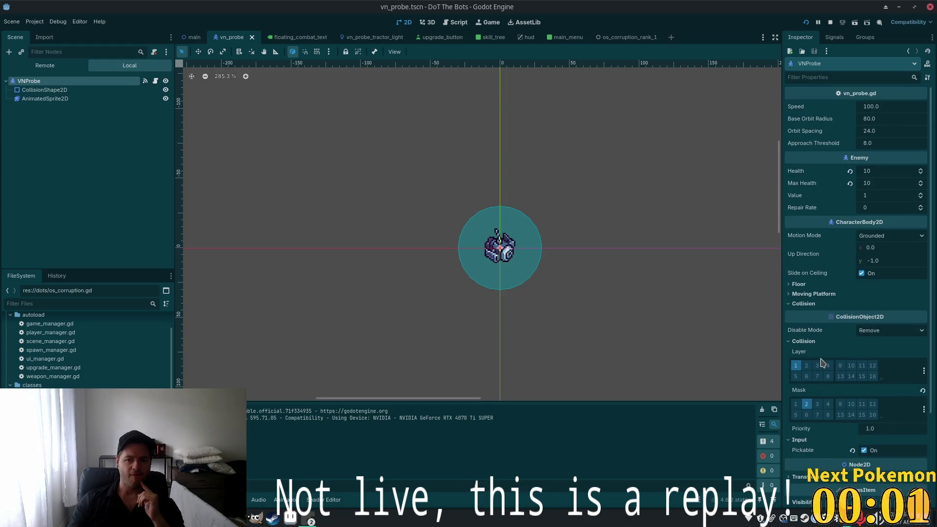
{"action": "scroll", "coordinate": [376, 323], "scroll_direction": "up", "scroll_amount": 1}
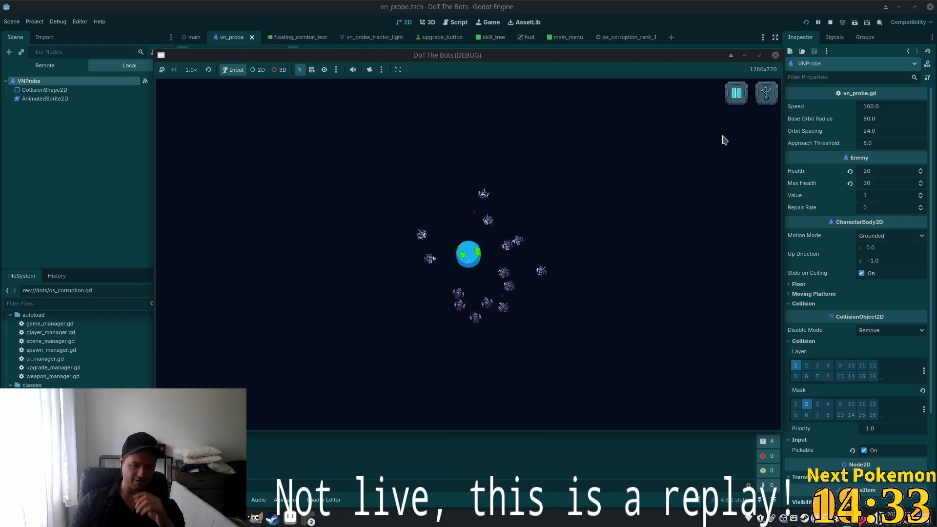
Open and close the in-game skill tree twice, then switch to the Mousepad to-do notes
{"action": "left_click", "coordinate": [766, 93]}
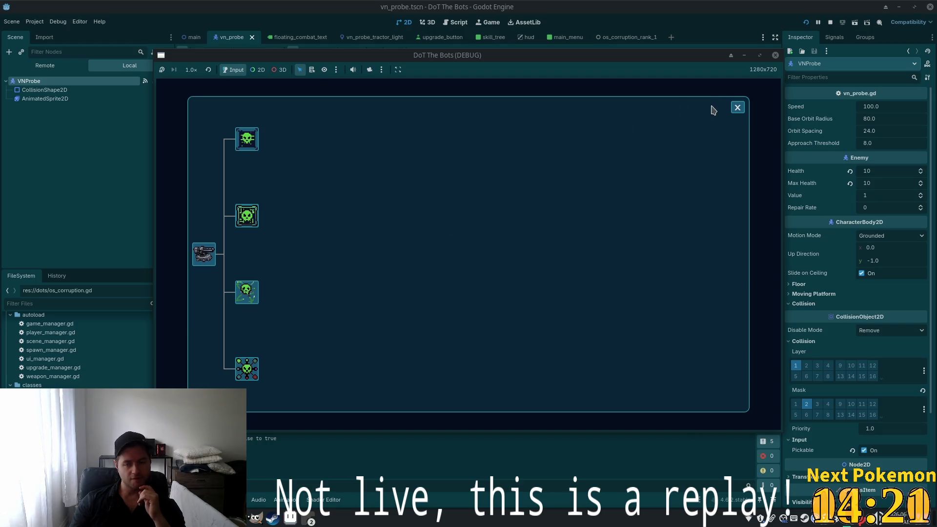
{"action": "left_click", "coordinate": [737, 107]}
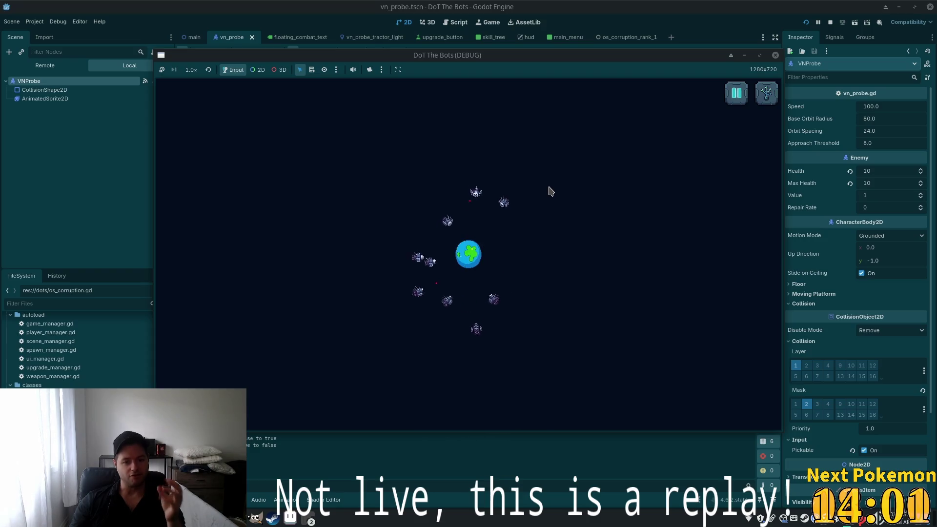
{"action": "left_click", "coordinate": [766, 94]}
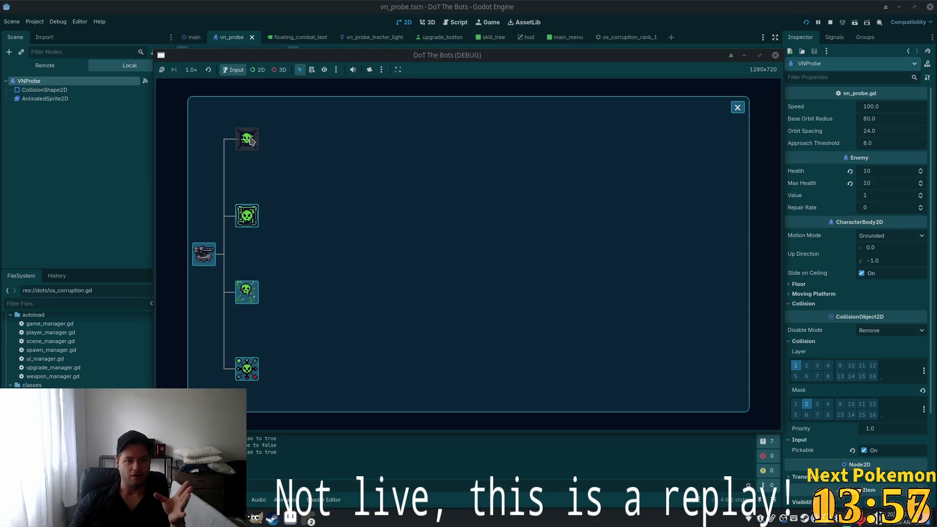
{"action": "left_click", "coordinate": [737, 107]}
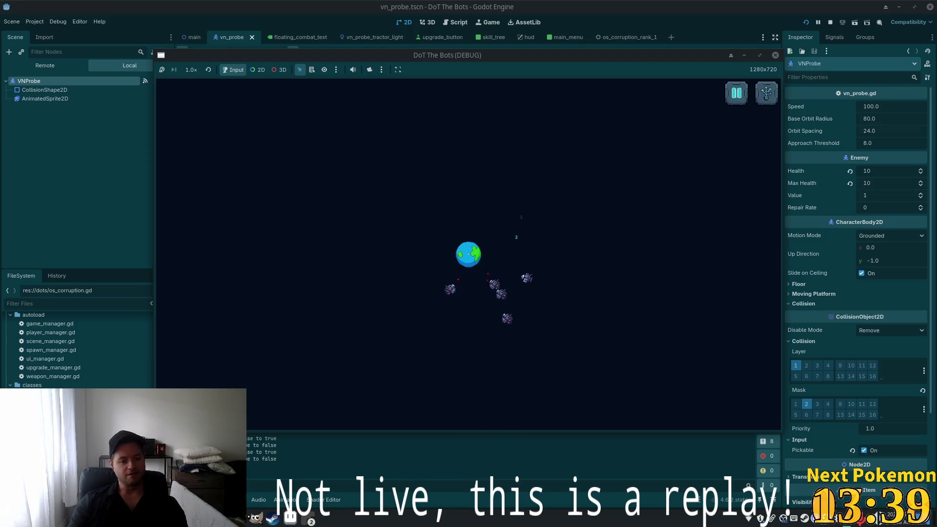
{"action": "key", "text": "alt+Tab"}
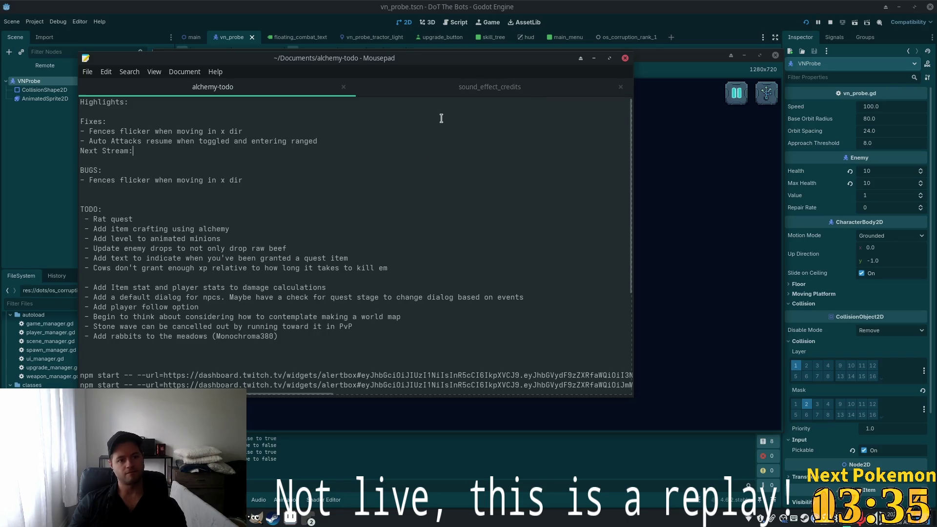
Start a new empty note in Mousepad
{"action": "left_click", "coordinate": [154, 73]}
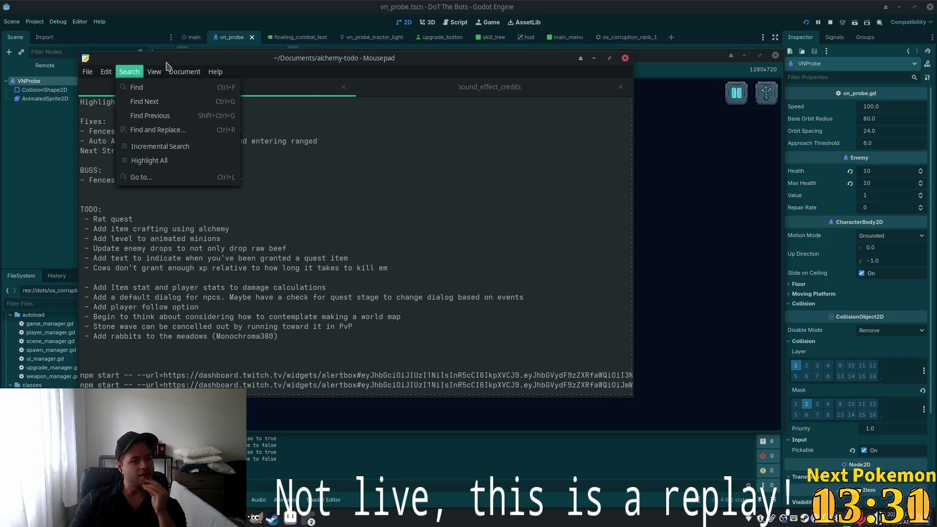
{"action": "mouse_move", "coordinate": [167, 73]}
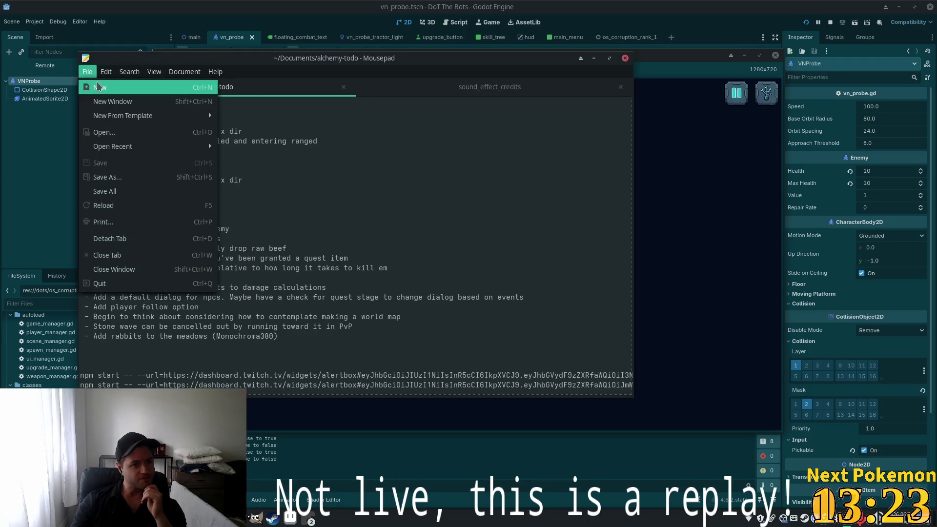
{"action": "left_click", "coordinate": [99, 87]}
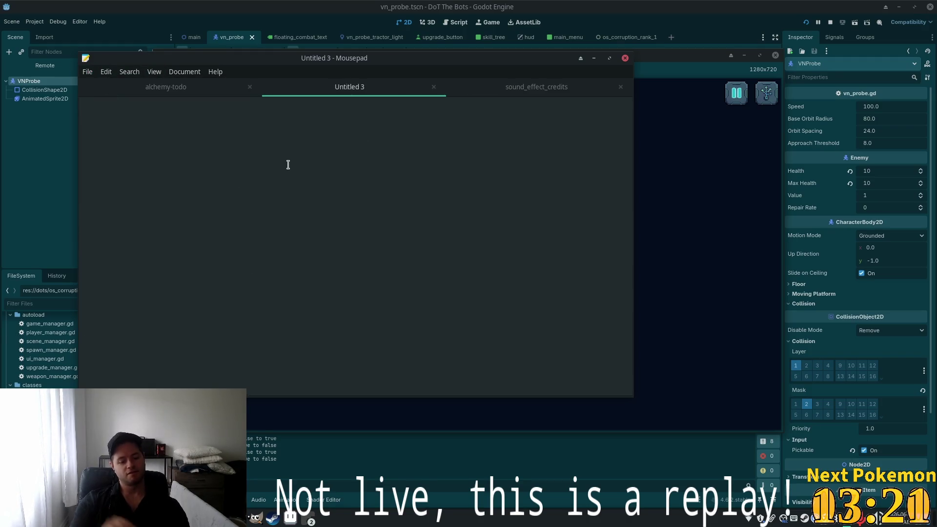
Write that kills give tech points for skill tree research and better combat, then refocus the game
{"action": "type", "text": "- Killing enemies gives tr"}
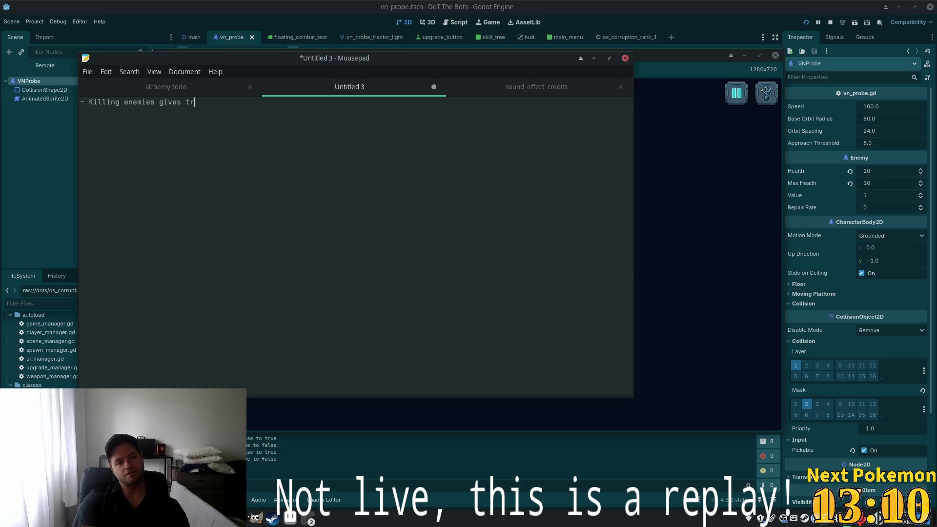
{"action": "key", "text": "BackSpace"}
{"action": "type", "text": "ech points that can be used f"}
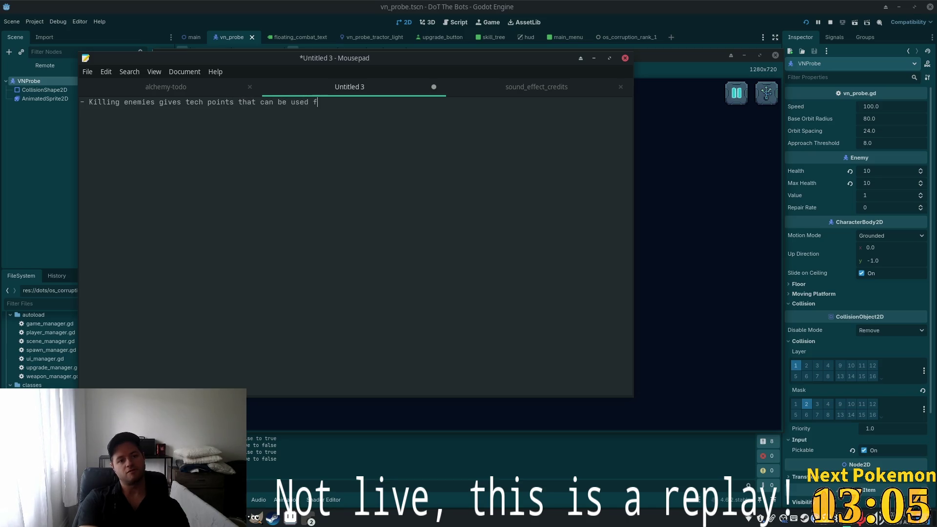
{"action": "type", "text": "or re"}
{"action": "type", "text": "search "}
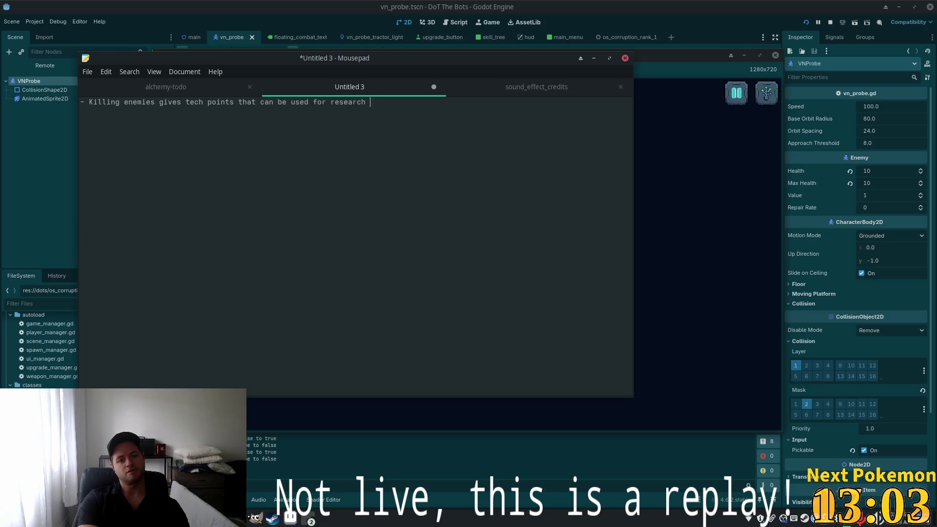
{"action": "type", "text": "(unl"}
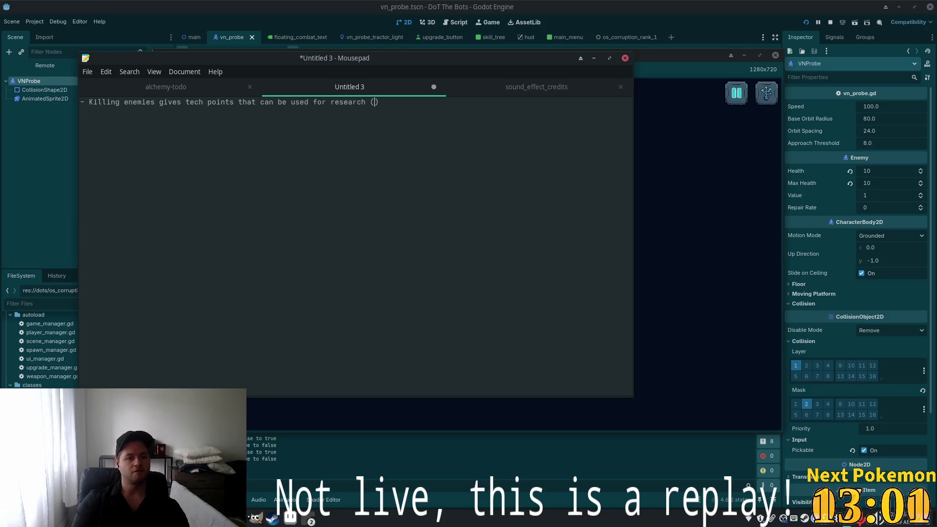
{"action": "key", "text": "BackSpace"}
{"action": "key", "text": "BackSpace"}
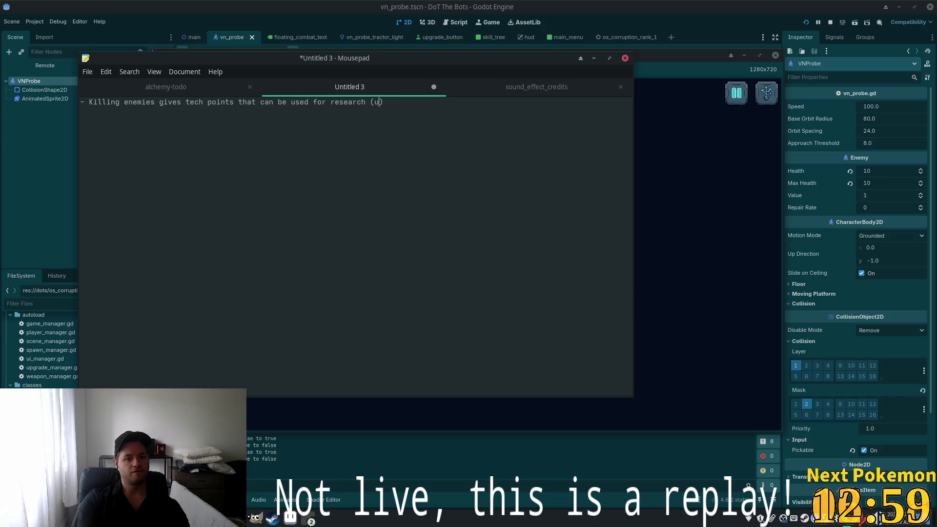
{"action": "type", "text": "ee un"}
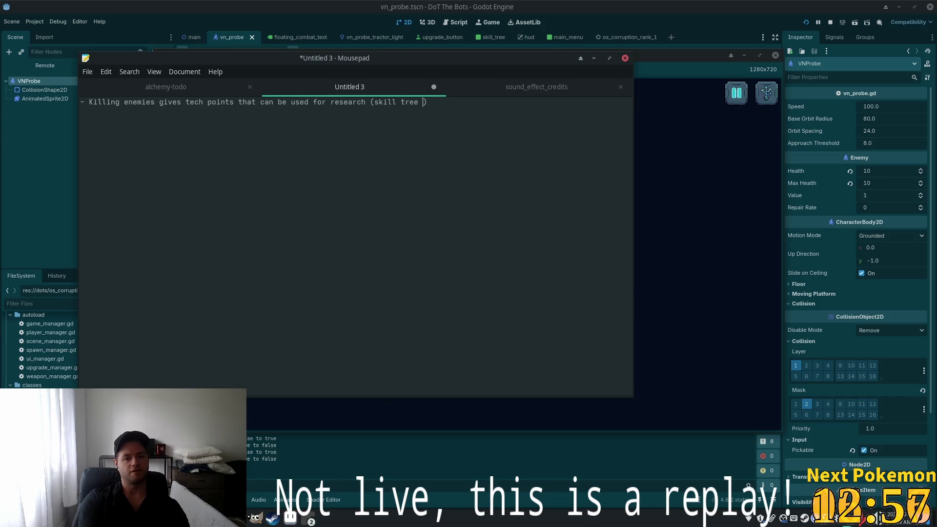
{"action": "type", "text": "locks"}
{"action": "left_click", "coordinate": [458, 102]}
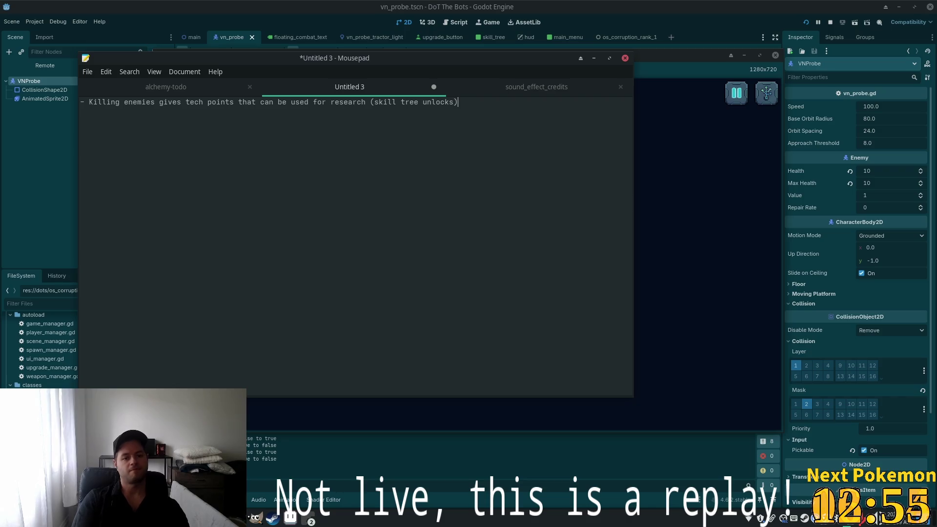
{"action": "type", "text": "bett"}
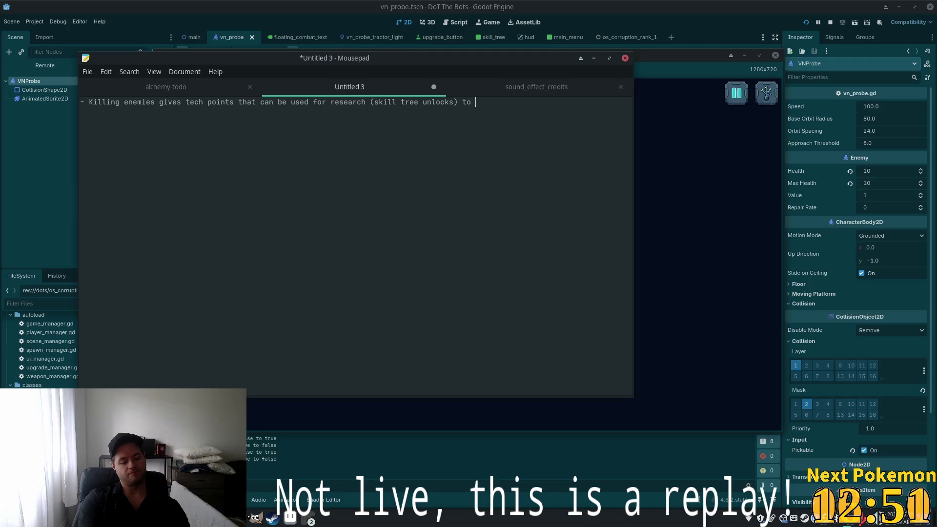
{"action": "type", "text": "er combat the probes"}
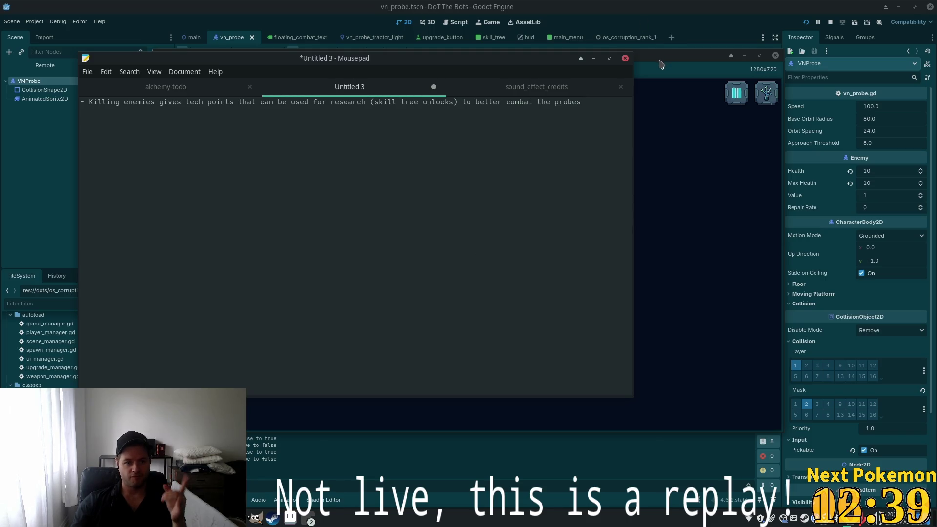
{"action": "left_click", "coordinate": [660, 63]}
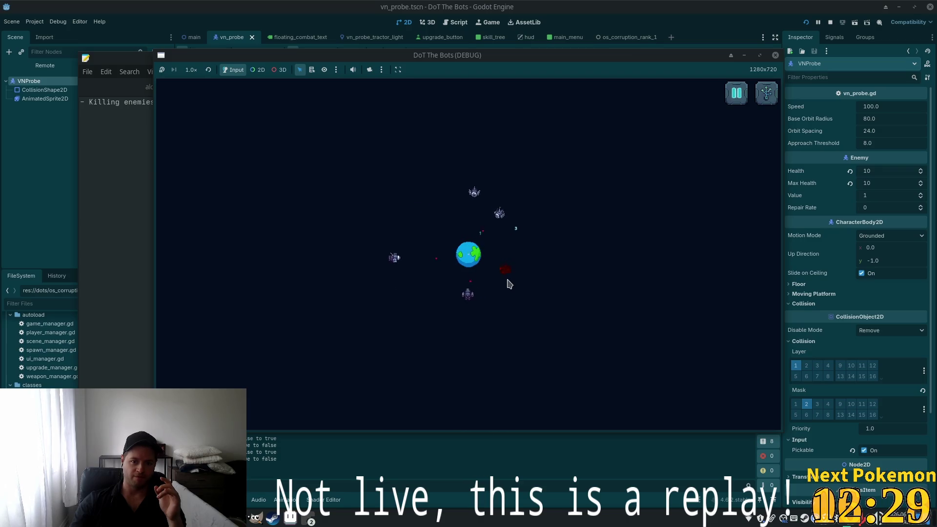
{"action": "left_click", "coordinate": [766, 93]}
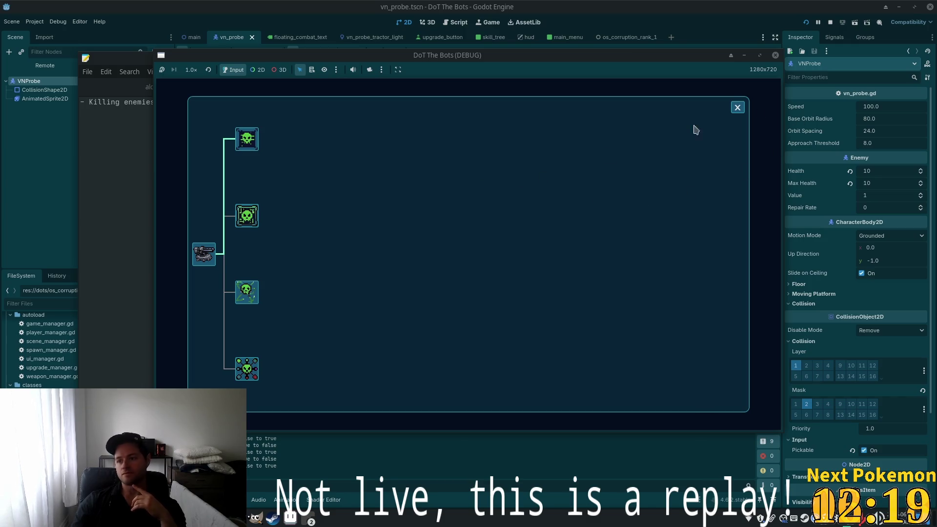
{"action": "left_click", "coordinate": [737, 108]}
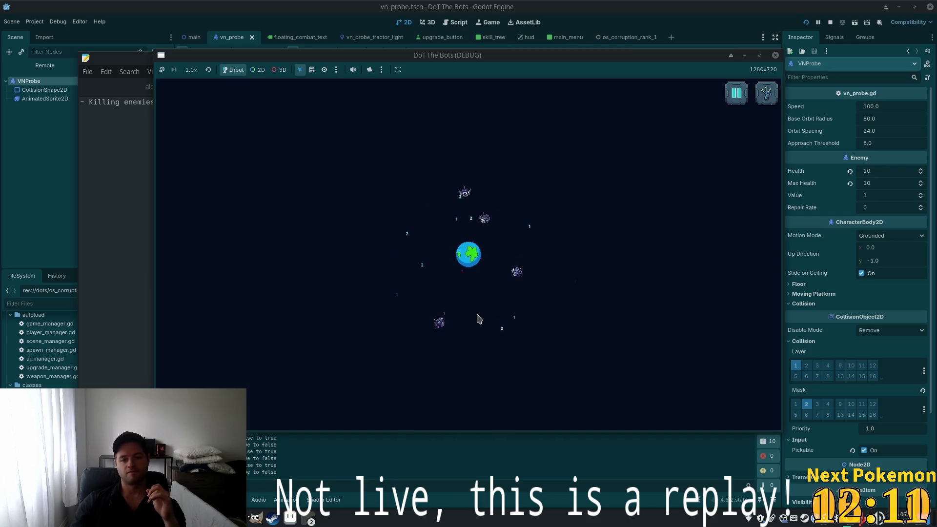
{"action": "left_click", "coordinate": [308, 518]}
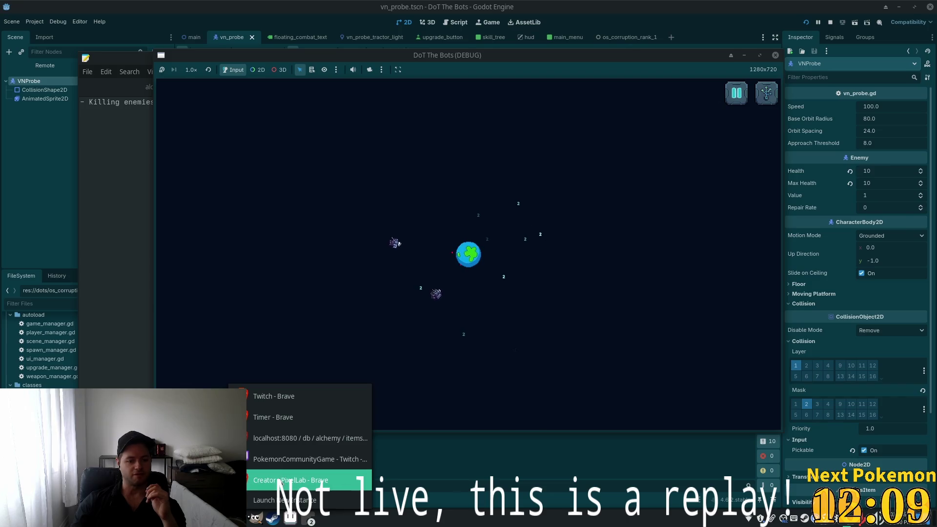
Copy a blue-ringed crosshair from PixelLab's 64-variation 32x32 grid to the clipboard
{"action": "left_click", "coordinate": [302, 456]}
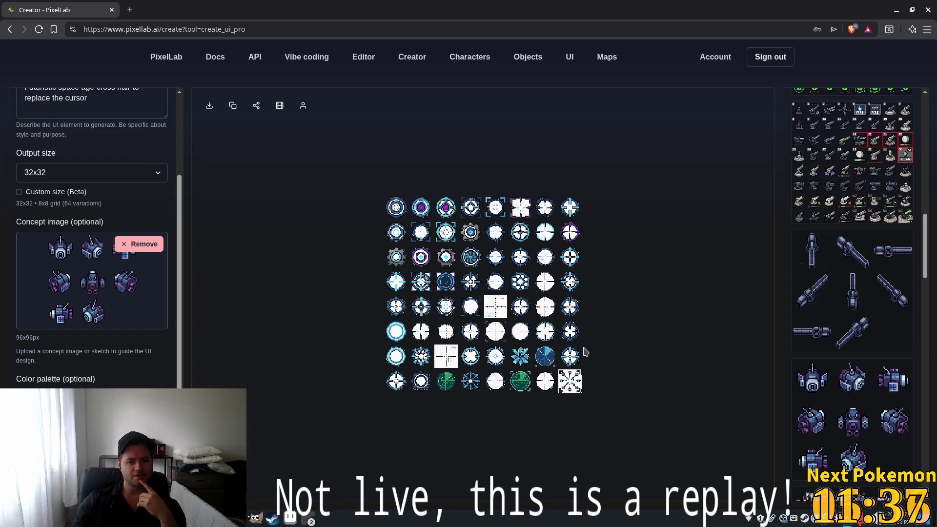
{"action": "scroll", "coordinate": [581, 351], "scroll_direction": "up", "scroll_amount": 2}
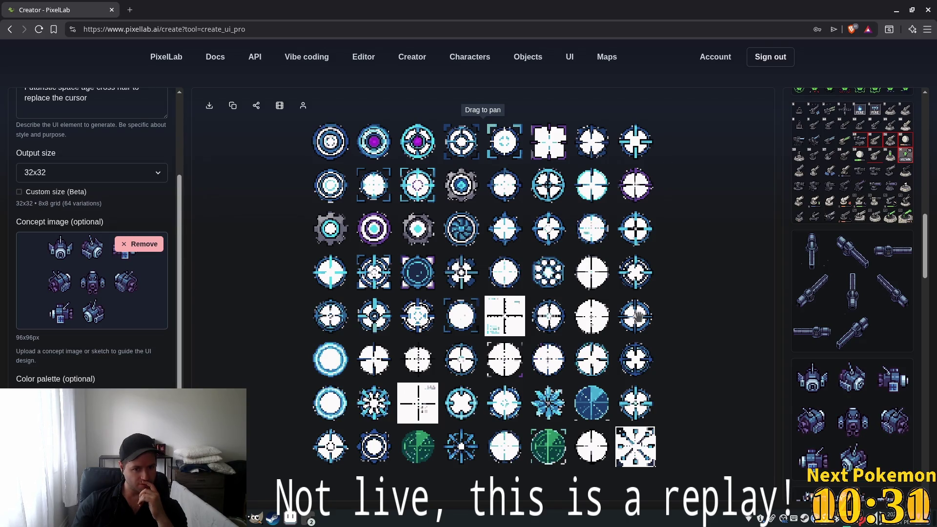
{"action": "right_click", "coordinate": [636, 318]}
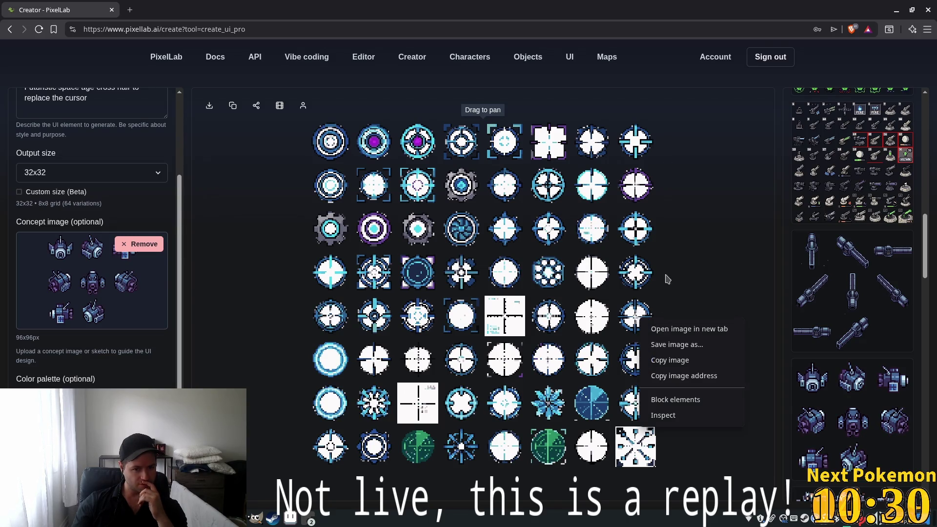
{"action": "left_click", "coordinate": [688, 360]}
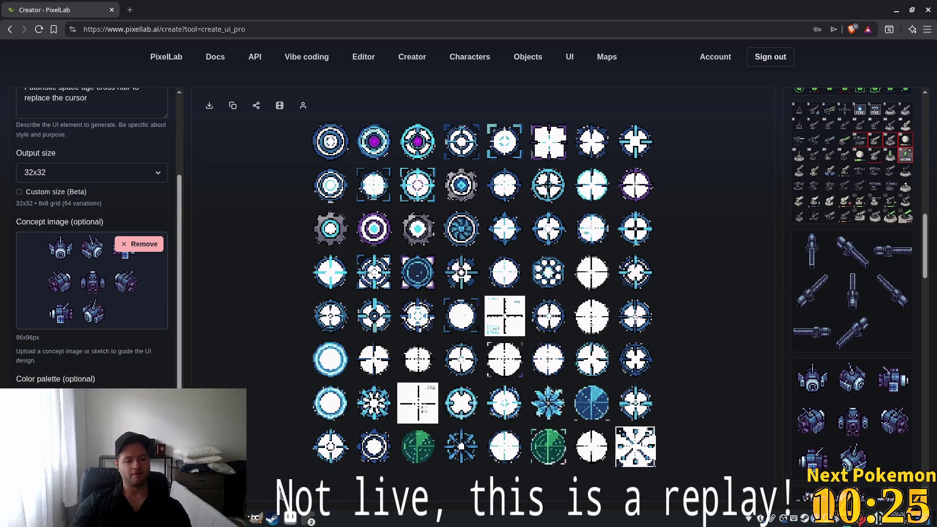
Bring up Aseprite and create a new 32x32 sprite
{"action": "left_click", "coordinate": [254, 518]}
{"action": "left_click", "coordinate": [290, 517]}
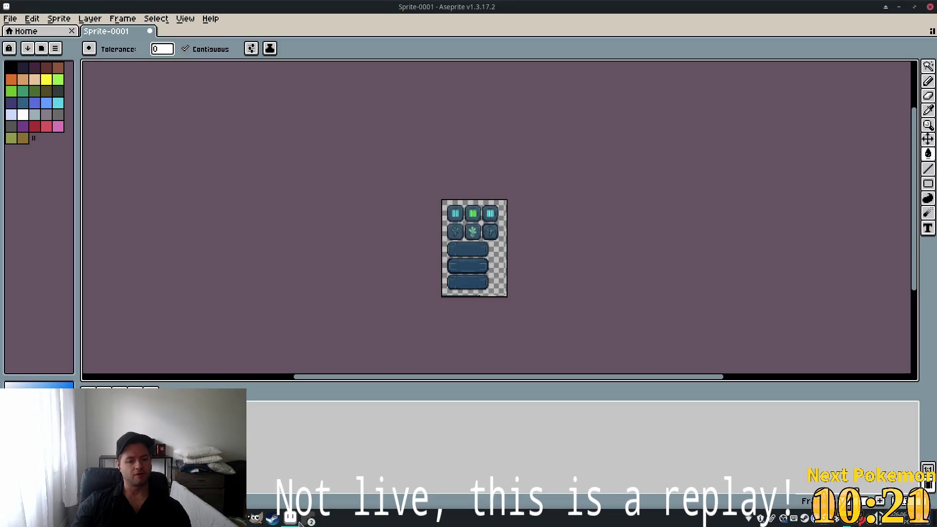
{"action": "left_click", "coordinate": [10, 18]}
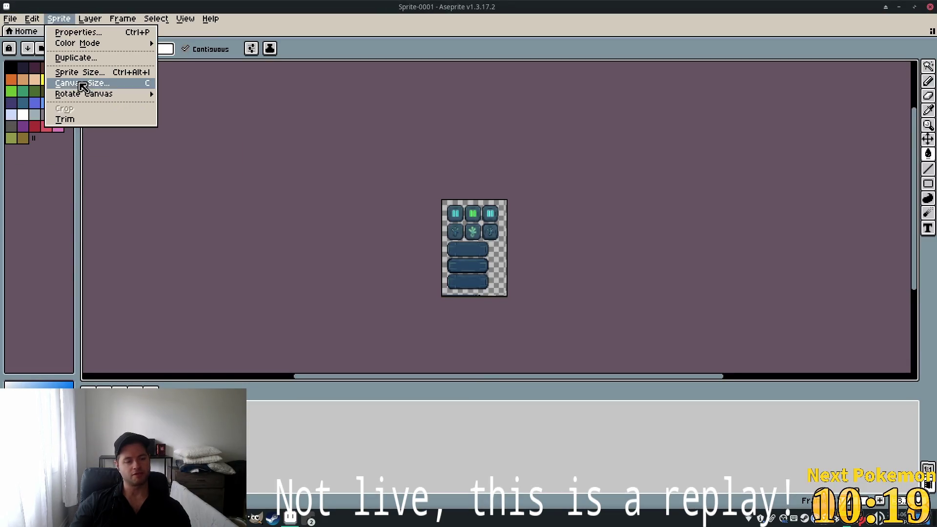
{"action": "mouse_move", "coordinate": [11, 19]}
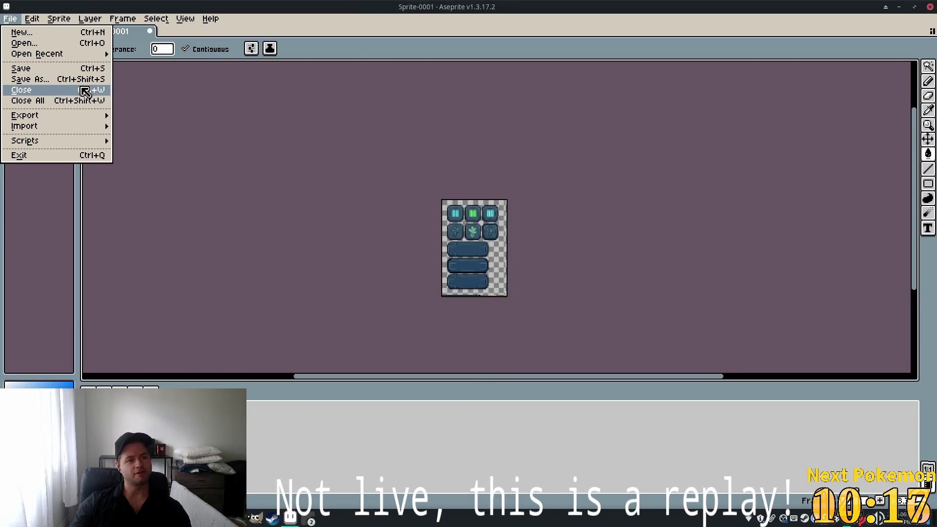
{"action": "left_click", "coordinate": [31, 36]}
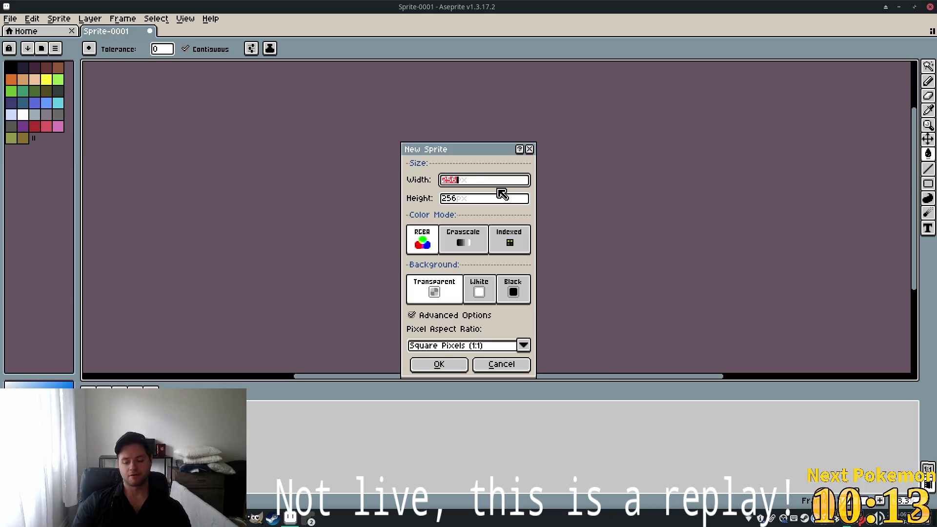
{"action": "key", "text": "Tab"}
{"action": "type", "text": "32"}
{"action": "key", "text": "Tab"}
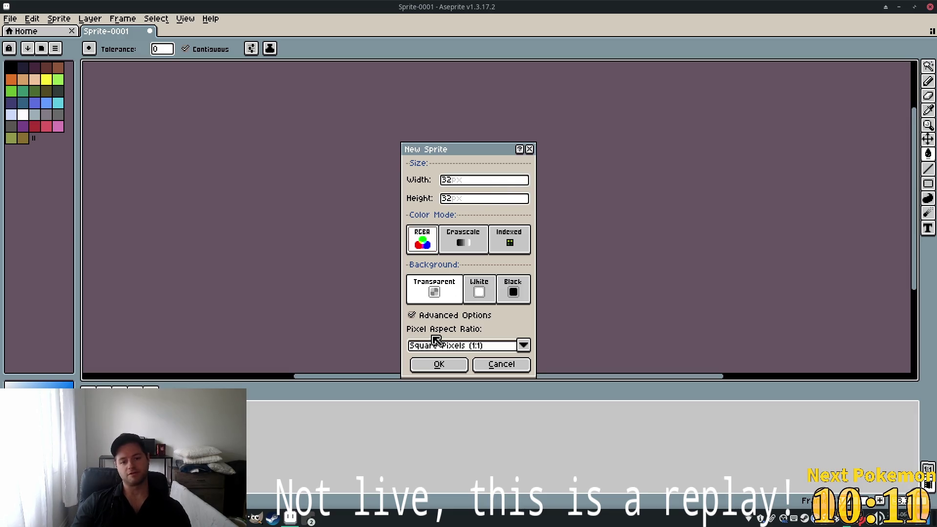
{"action": "left_click", "coordinate": [429, 365]}
Paste the copied crosshair, nudge it one pixel right into place, and commit it
{"action": "key", "text": "ctrl+v"}
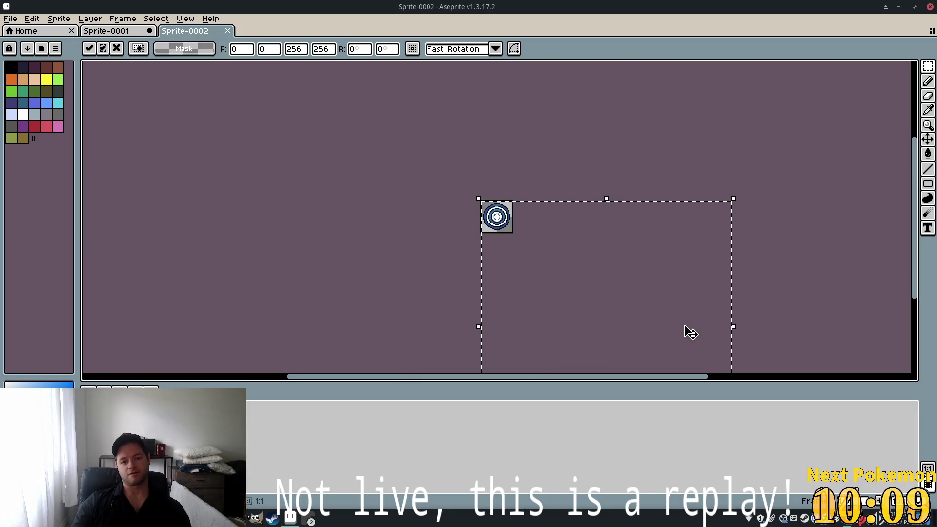
{"action": "mouse_move", "coordinate": [686, 331]}
{"action": "left_mouse_down"}
{"action": "mouse_move", "coordinate": [448, 205]}
{"action": "mouse_move", "coordinate": [465, 197]}
{"action": "mouse_move", "coordinate": [467, 170]}
{"action": "mouse_move", "coordinate": [473, 203]}
{"action": "mouse_move", "coordinate": [464, 132]}
{"action": "mouse_move", "coordinate": [469, 197]}
{"action": "mouse_move", "coordinate": [472, 89]}
{"action": "mouse_move", "coordinate": [464, 291]}
{"action": "mouse_move", "coordinate": [468, 216]}
{"action": "left_mouse_up"}
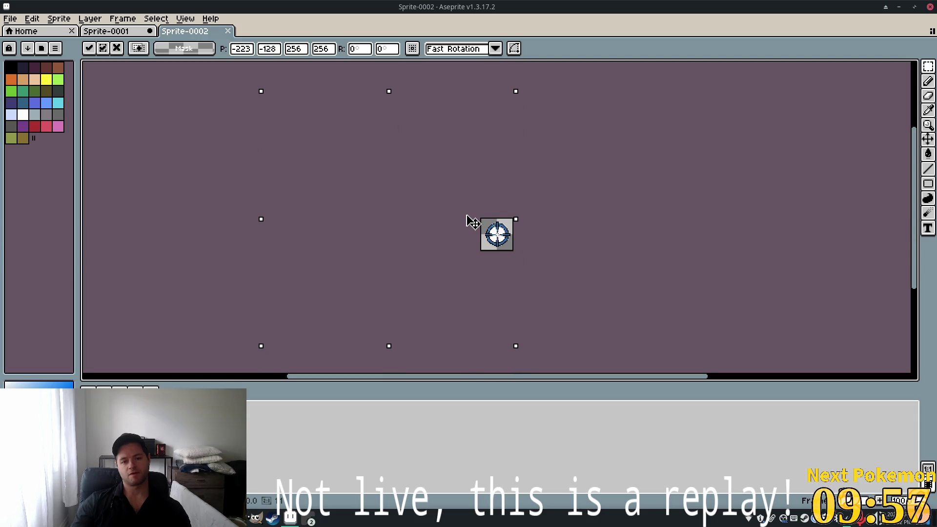
{"action": "scroll", "coordinate": [470, 221], "scroll_direction": "up", "scroll_amount": 4}
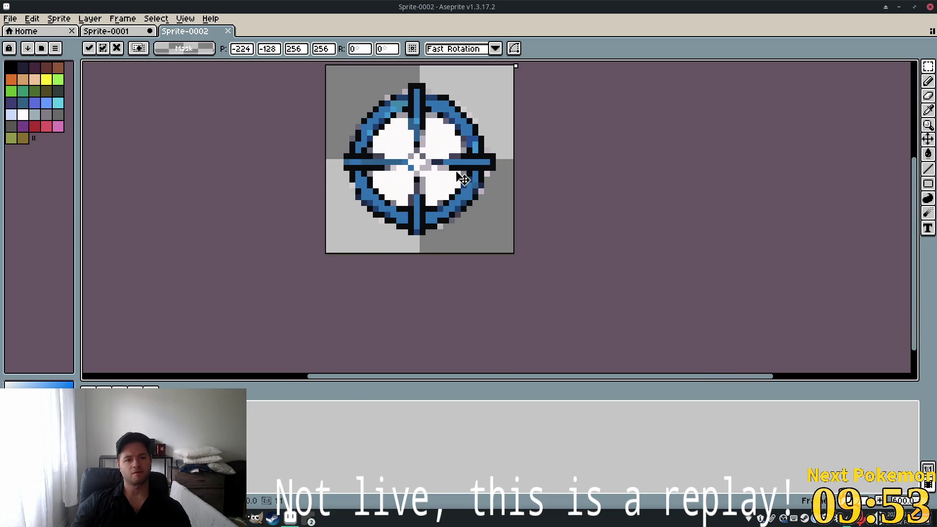
{"action": "scroll", "coordinate": [471, 178], "scroll_direction": "up", "scroll_amount": 3}
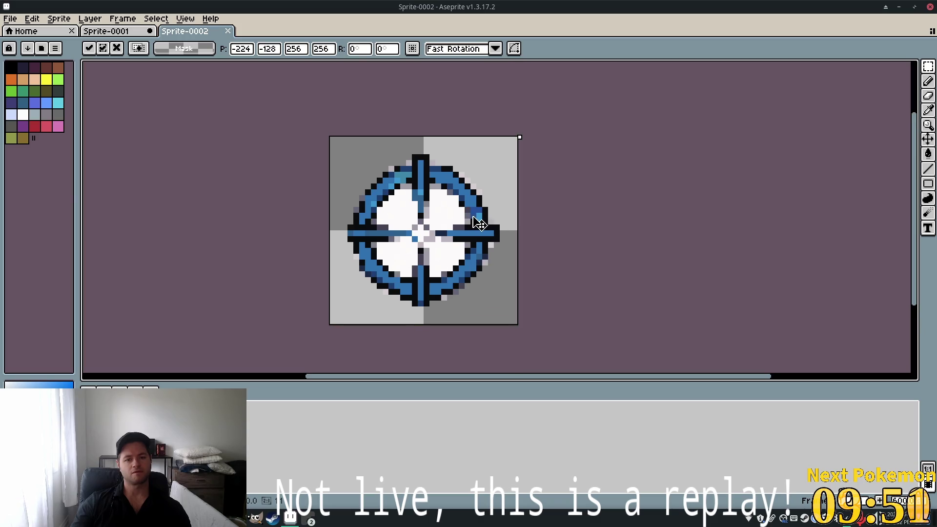
{"action": "mouse_move", "coordinate": [476, 221]}
{"action": "left_mouse_down"}
{"action": "mouse_move", "coordinate": [487, 222]}
{"action": "mouse_move", "coordinate": [476, 217]}
{"action": "left_mouse_up"}
{"action": "scroll", "coordinate": [520, 249], "scroll_direction": "down", "scroll_amount": 1}
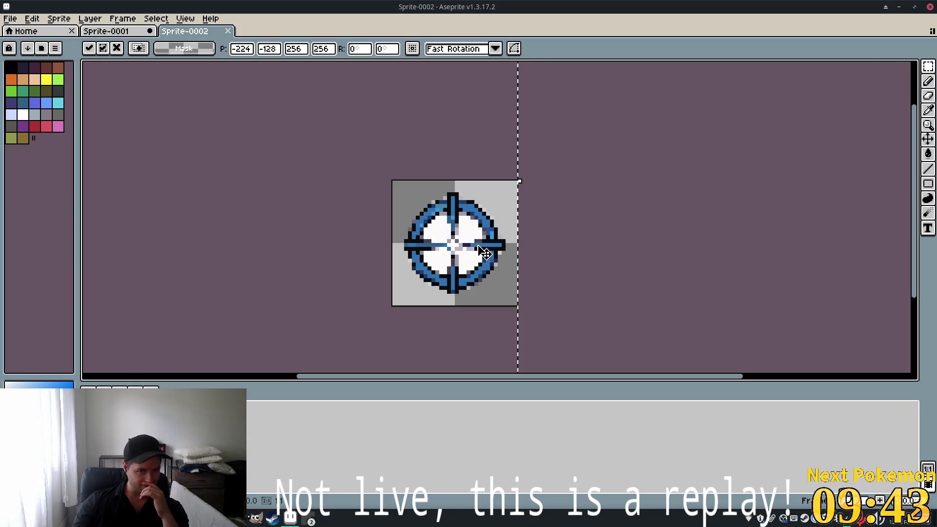
{"action": "scroll", "coordinate": [459, 222], "scroll_direction": "up", "scroll_amount": 2}
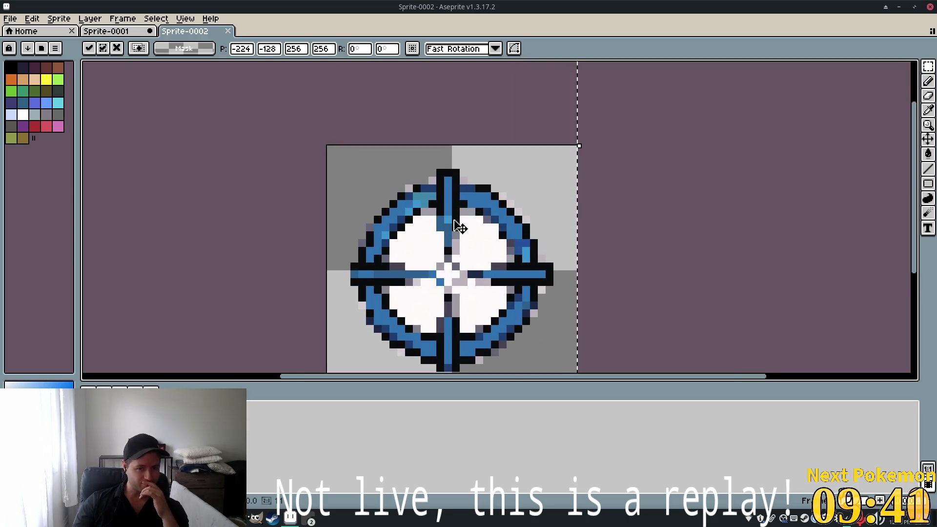
{"action": "scroll", "coordinate": [464, 227], "scroll_direction": "down", "scroll_amount": 2}
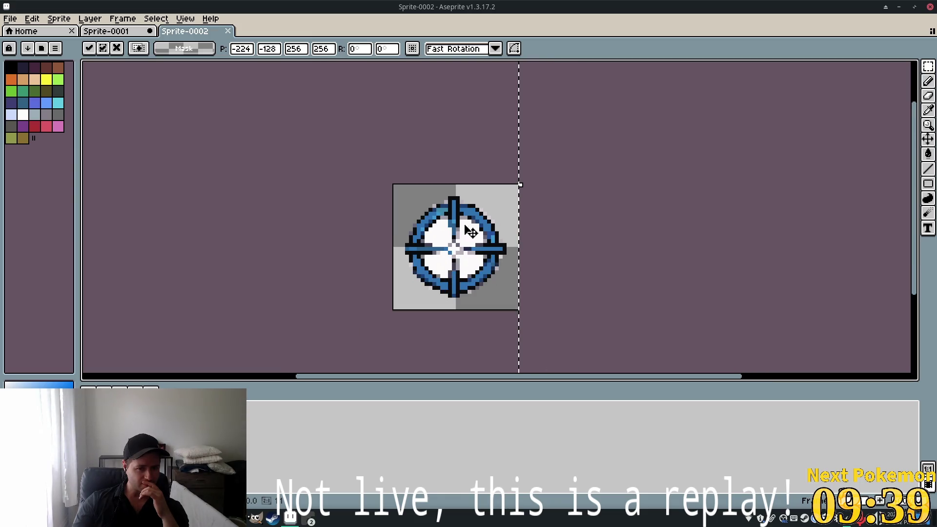
{"action": "left_click", "coordinate": [610, 197]}
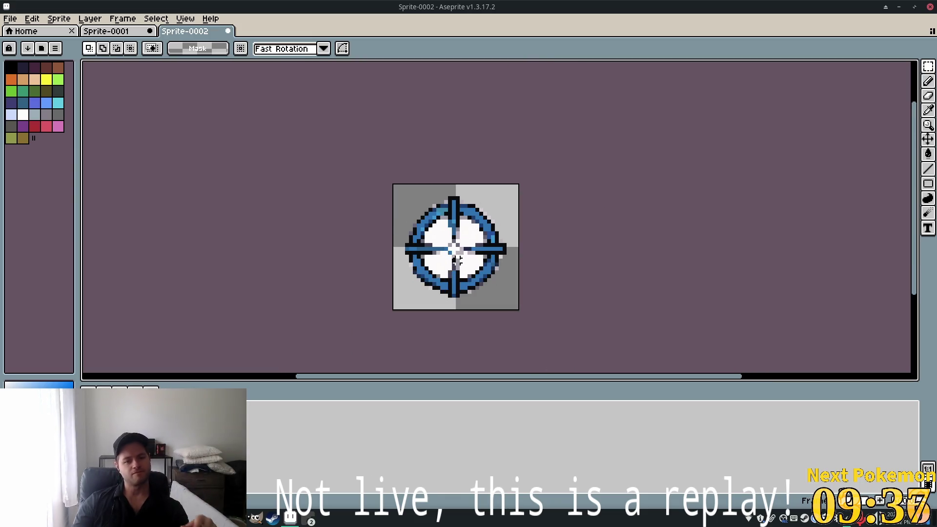
{"action": "scroll", "coordinate": [510, 277], "scroll_direction": "up", "scroll_amount": 1}
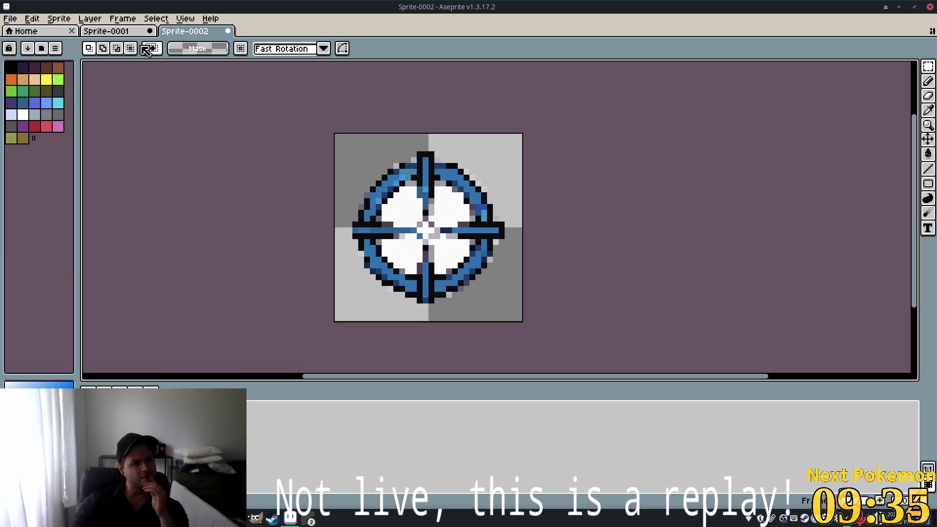
{"action": "left_click", "coordinate": [928, 124]}
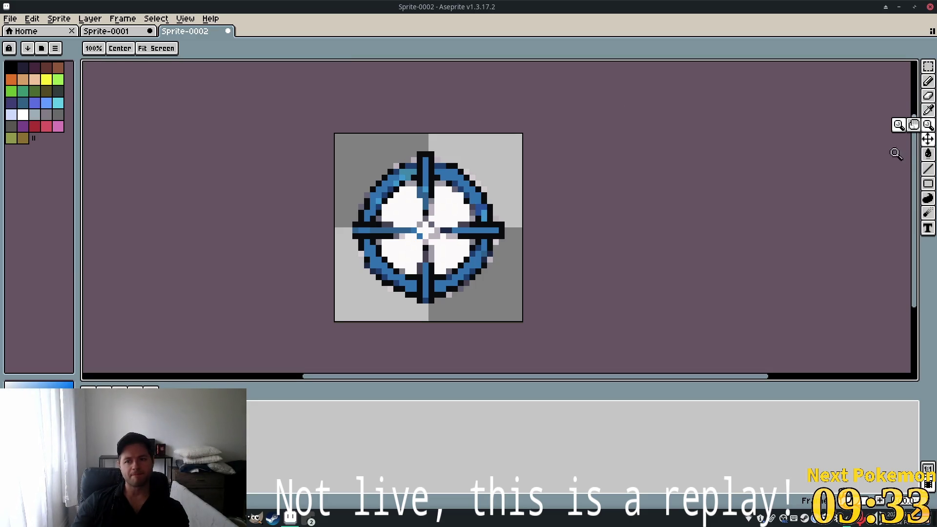
Erase the blue bars left of centre and below the top spoke, plus navy pixels near the right spoke
{"action": "left_click", "coordinate": [926, 69]}
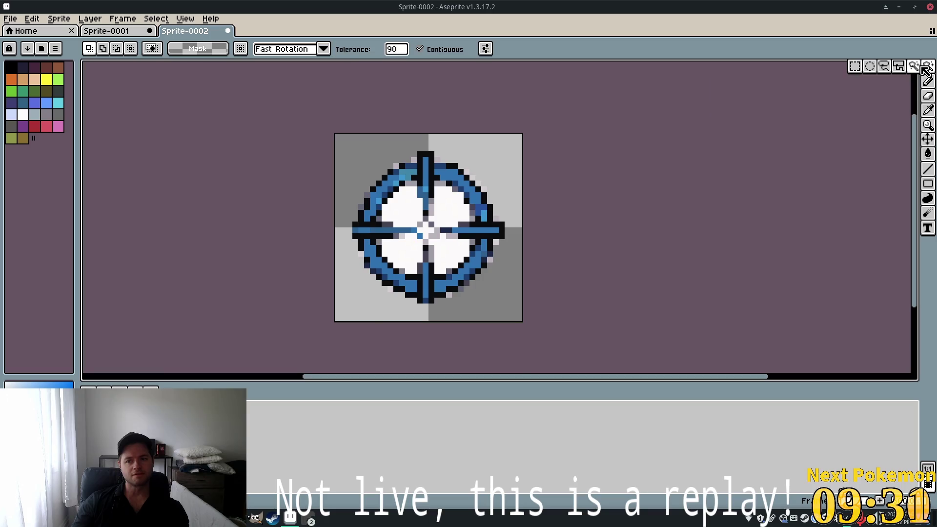
{"action": "scroll", "coordinate": [454, 161], "scroll_direction": "up", "scroll_amount": 2}
{"action": "scroll", "coordinate": [447, 145], "scroll_direction": "down", "scroll_amount": 1}
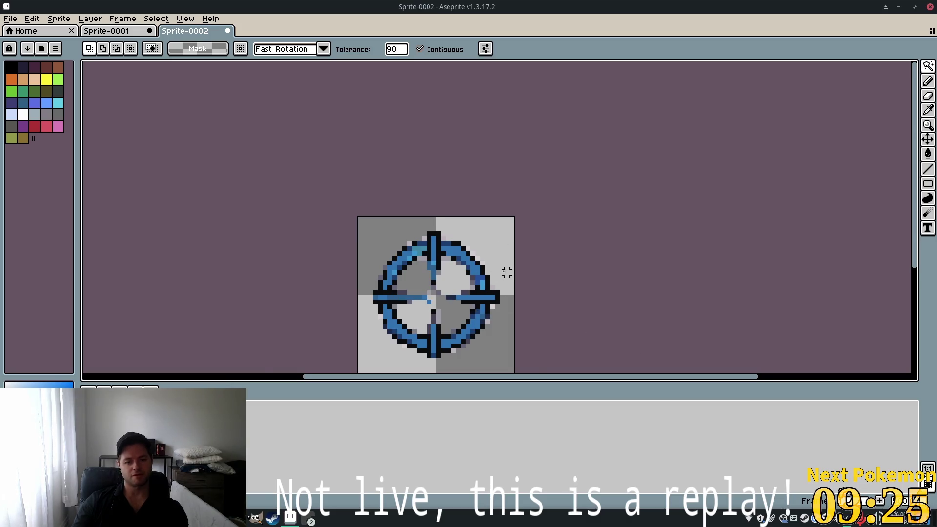
{"action": "scroll", "coordinate": [445, 278], "scroll_direction": "up", "scroll_amount": 3}
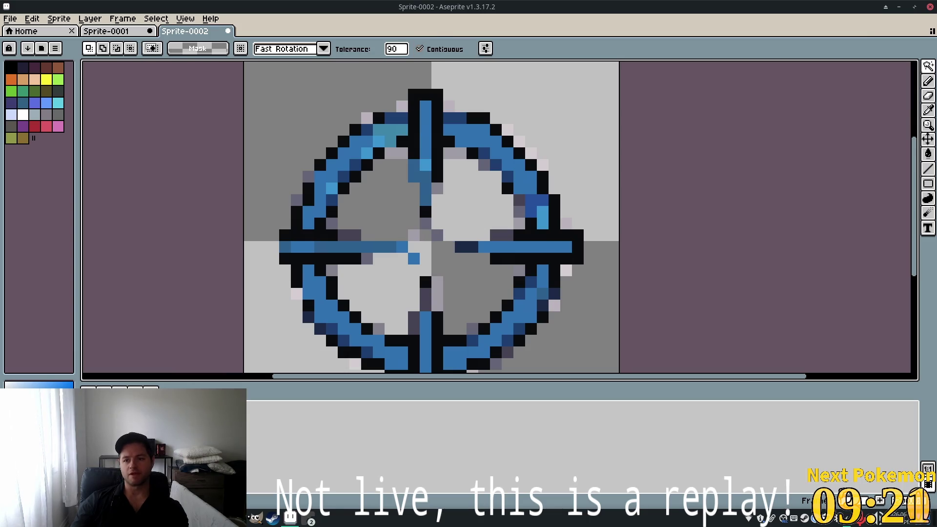
{"action": "left_click", "coordinate": [930, 96]}
{"action": "left_click", "coordinate": [408, 253]}
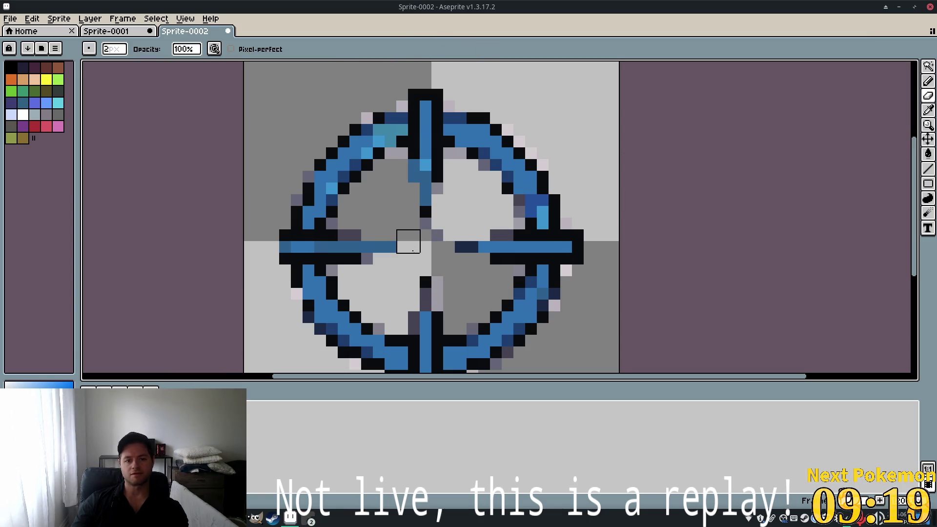
{"action": "mouse_move", "coordinate": [402, 249]}
{"action": "left_mouse_down"}
{"action": "mouse_move", "coordinate": [378, 249]}
{"action": "mouse_move", "coordinate": [402, 248]}
{"action": "left_mouse_up"}
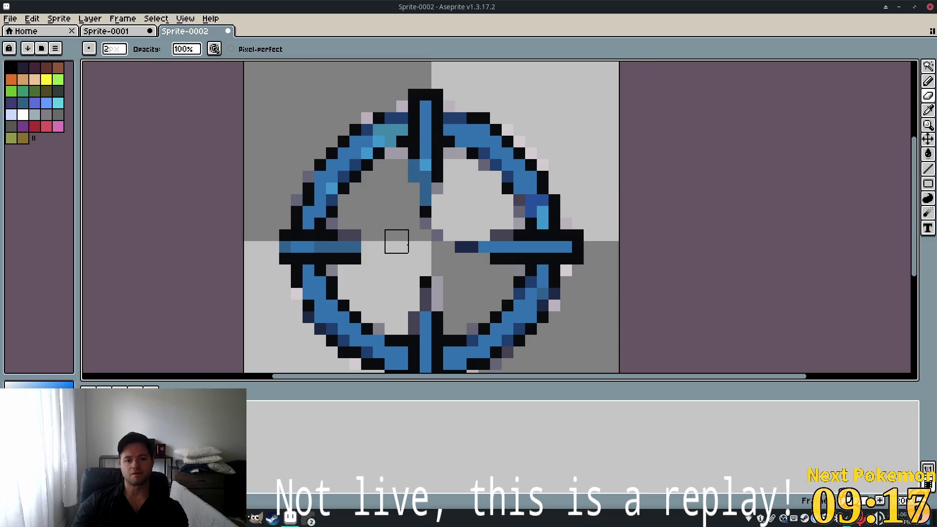
{"action": "left_click_drag", "start_coordinate": [420, 217], "coordinate": [418, 184]}
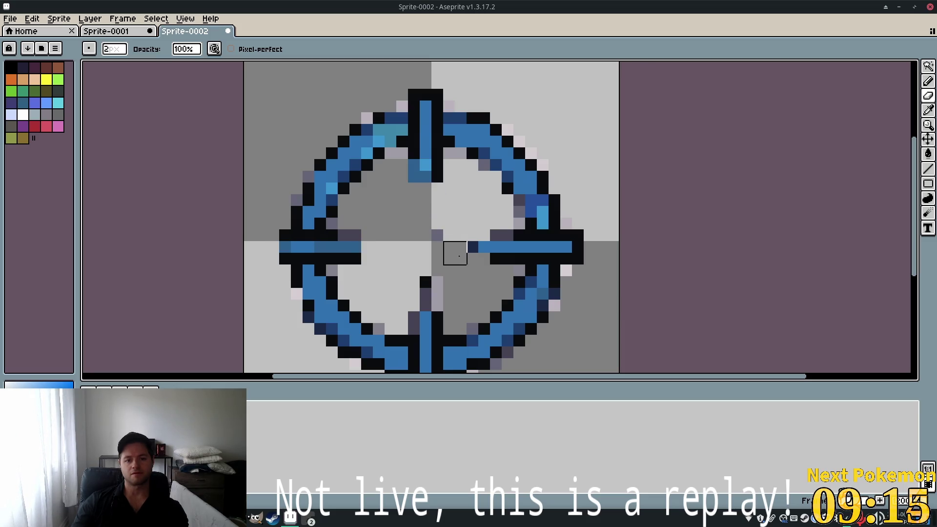
{"action": "mouse_move", "coordinate": [453, 251]}
{"action": "left_mouse_down"}
{"action": "mouse_move", "coordinate": [484, 241]}
{"action": "mouse_move", "coordinate": [430, 251]}
{"action": "mouse_move", "coordinate": [432, 299]}
{"action": "mouse_move", "coordinate": [383, 322]}
{"action": "left_mouse_up"}
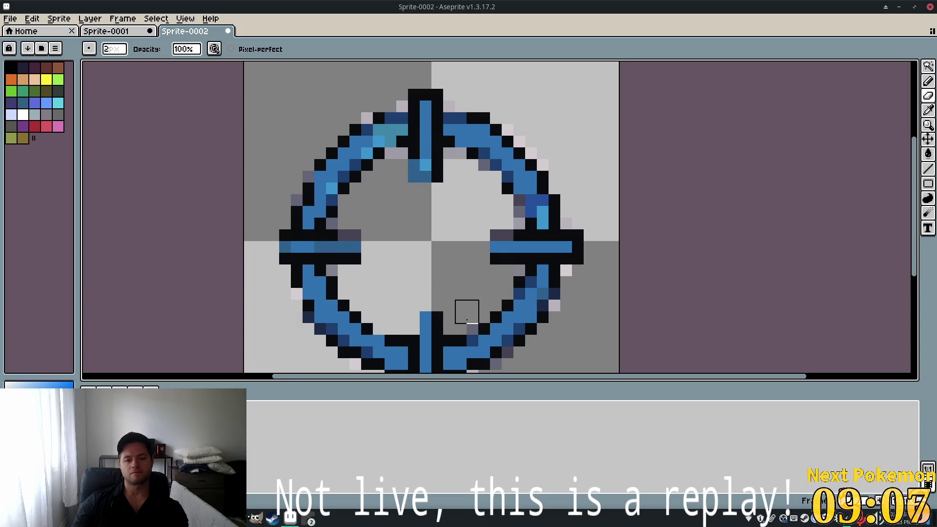
Erase the stray light and grey pixels around the top tick, bottom spoke and ring's inner edge
{"action": "left_click", "coordinate": [472, 328]}
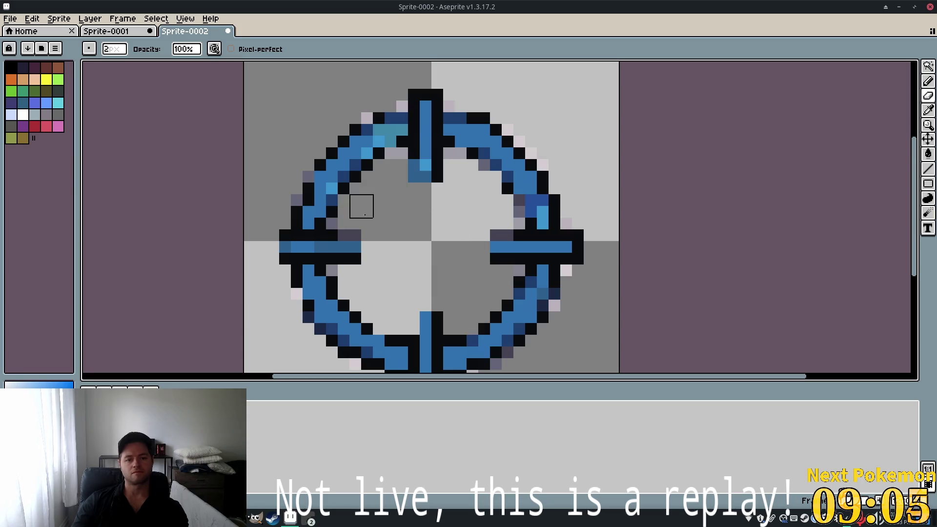
{"action": "left_click", "coordinate": [366, 117]}
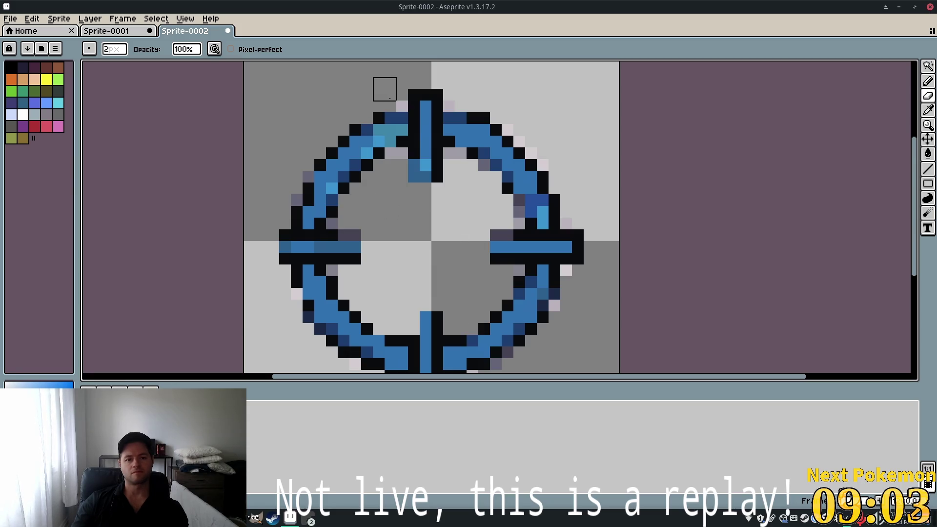
{"action": "left_click", "coordinate": [401, 105]}
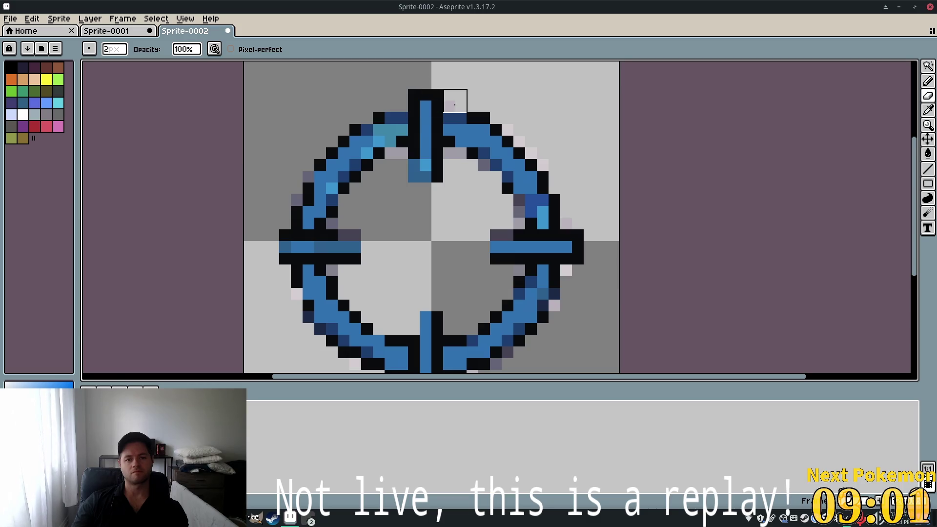
{"action": "left_click", "coordinate": [455, 105]}
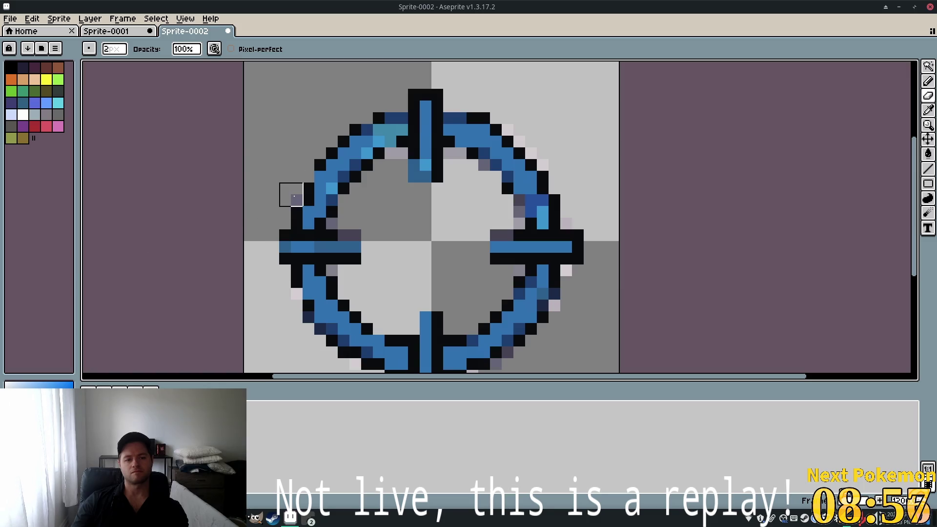
{"action": "scroll", "coordinate": [263, 214], "scroll_direction": "down", "scroll_amount": 2}
{"action": "scroll", "coordinate": [210, 240], "scroll_direction": "right", "scroll_amount": 3}
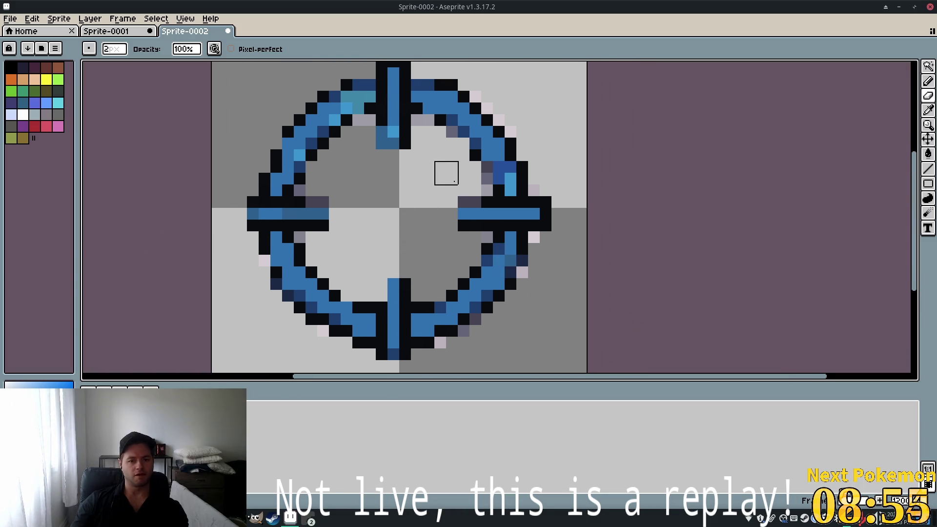
{"action": "left_click", "coordinate": [481, 184]}
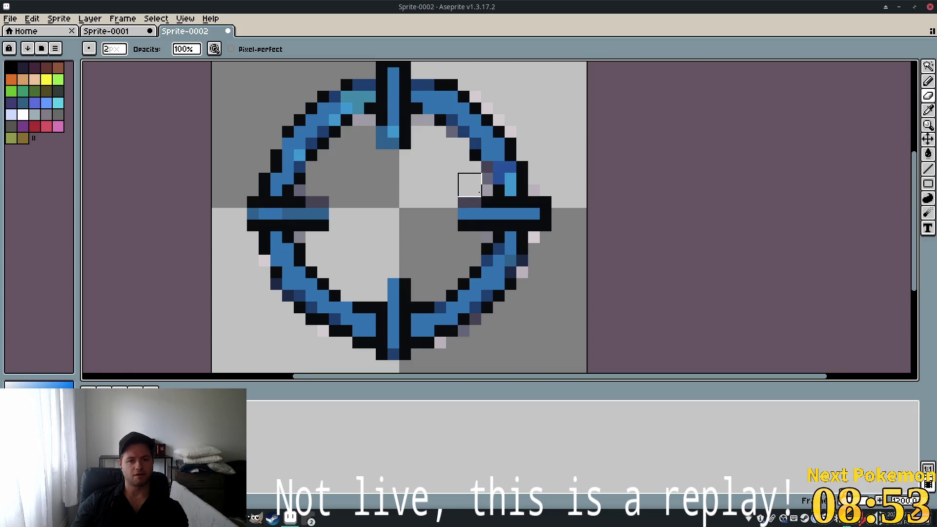
{"action": "left_click", "coordinate": [11, 67]}
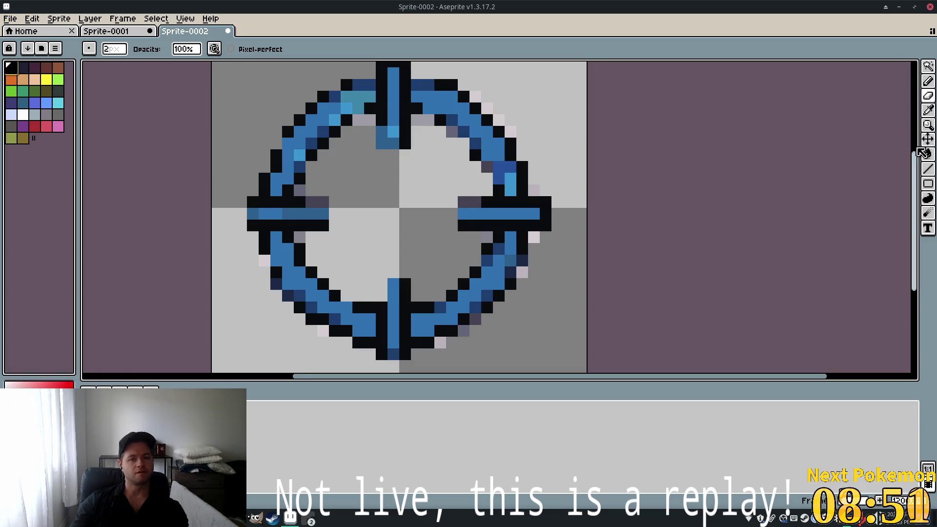
With the Pencil, undo the accidental black blob and set the brush size to 1px
{"action": "left_click", "coordinate": [928, 80]}
{"action": "left_click", "coordinate": [393, 214]}
{"action": "key", "text": "ctrl+z"}
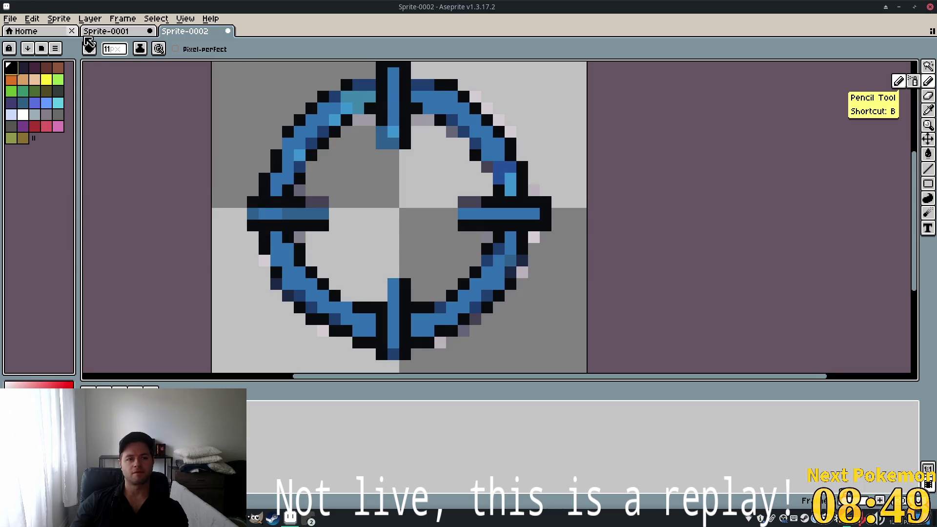
{"action": "left_click", "coordinate": [114, 49]}
{"action": "type", "text": "1"}
{"action": "key", "text": "Return"}
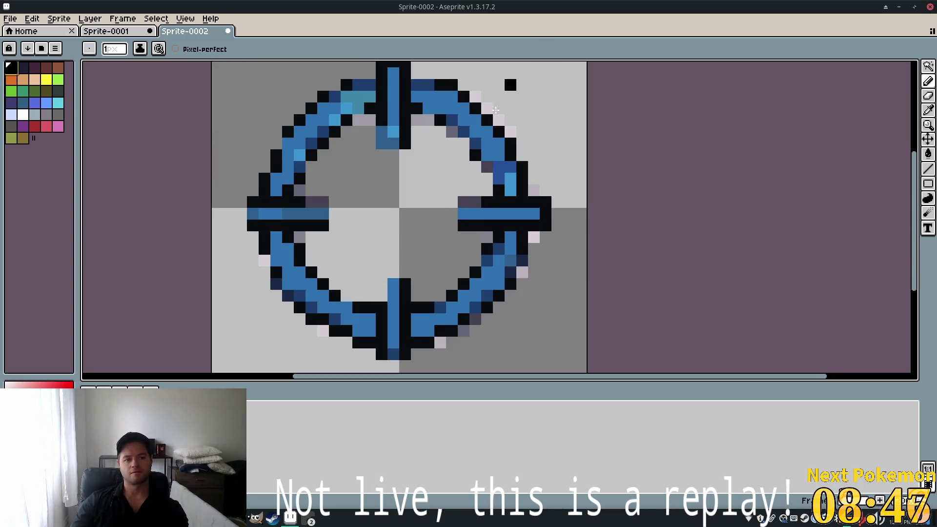
Blacken a blue pixel on the ring's upper-left outer edge to close the outline gap
{"action": "scroll", "coordinate": [283, 180], "scroll_direction": "up", "scroll_amount": 1}
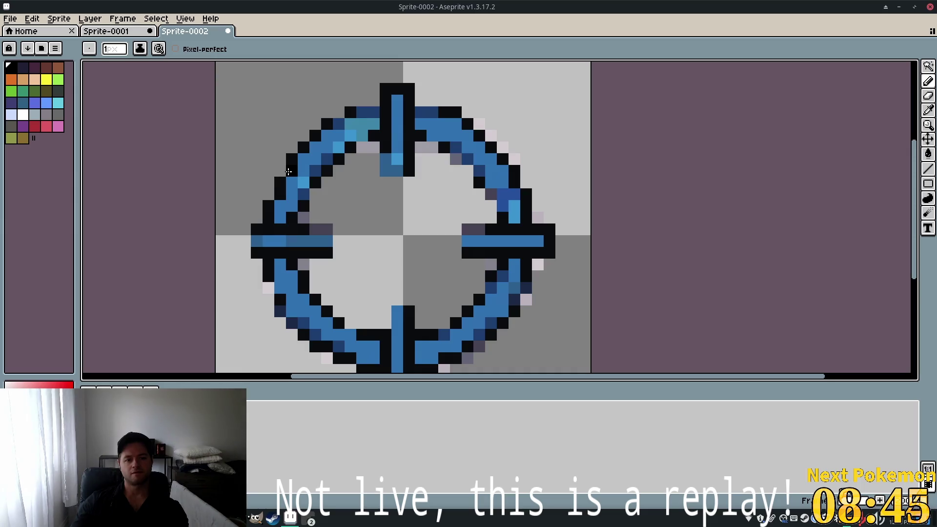
{"action": "left_click", "coordinate": [282, 172]}
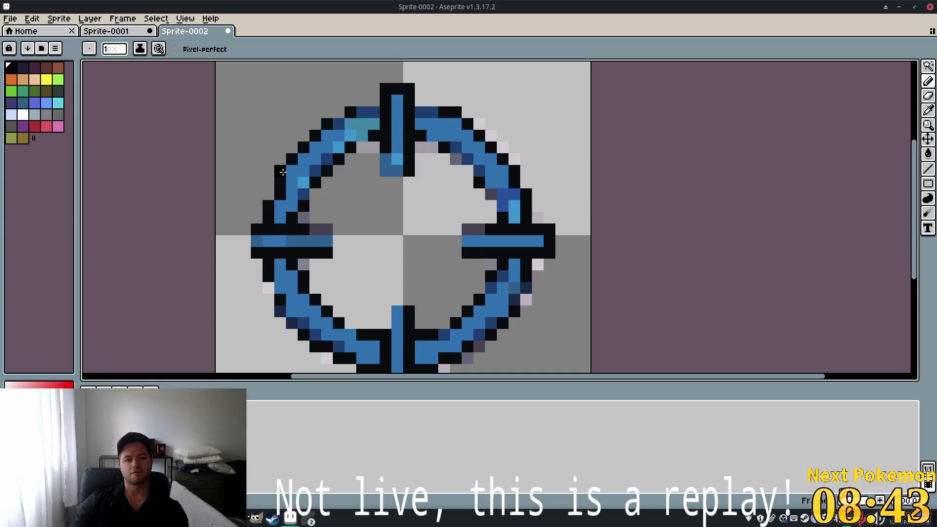
{"action": "key", "text": "ctrl+z"}
{"action": "left_click", "coordinate": [289, 173]}
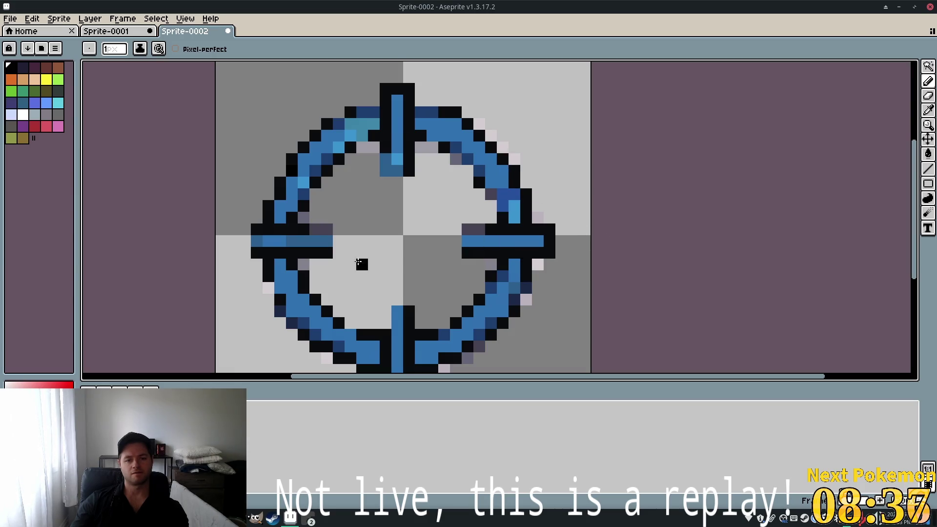
{"action": "scroll", "coordinate": [369, 181], "scroll_direction": "down", "scroll_amount": 3}
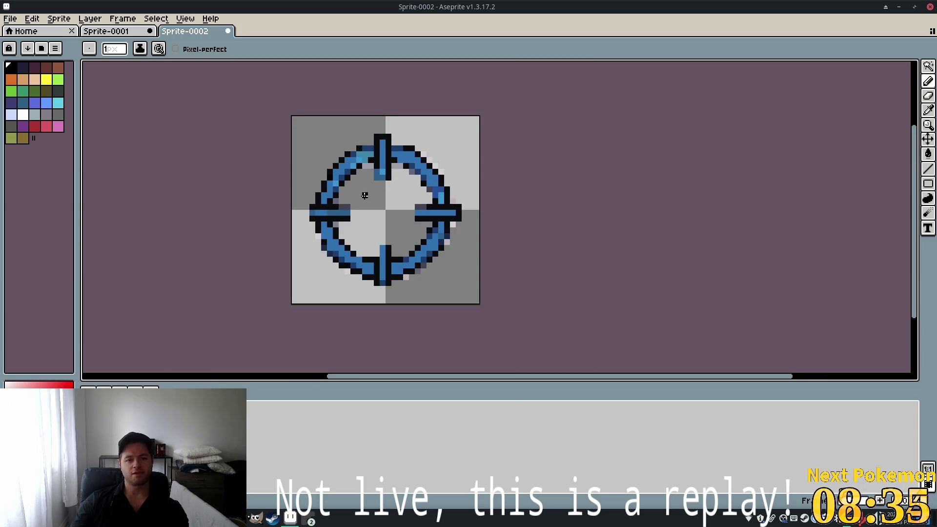
{"action": "scroll", "coordinate": [369, 195], "scroll_direction": "up", "scroll_amount": 3}
{"action": "scroll", "coordinate": [385, 195], "scroll_direction": "down", "scroll_amount": 2}
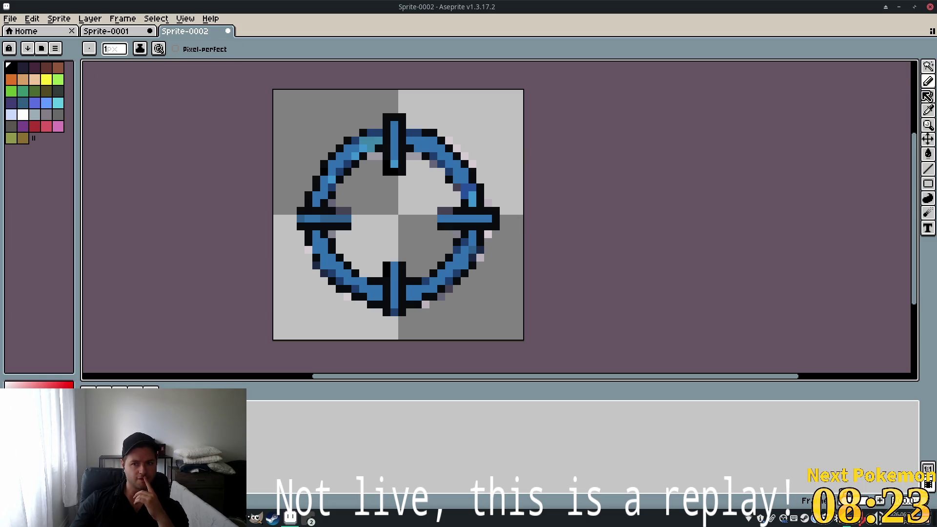
{"action": "left_click", "coordinate": [927, 66]}
{"action": "left_click", "coordinate": [885, 66]}
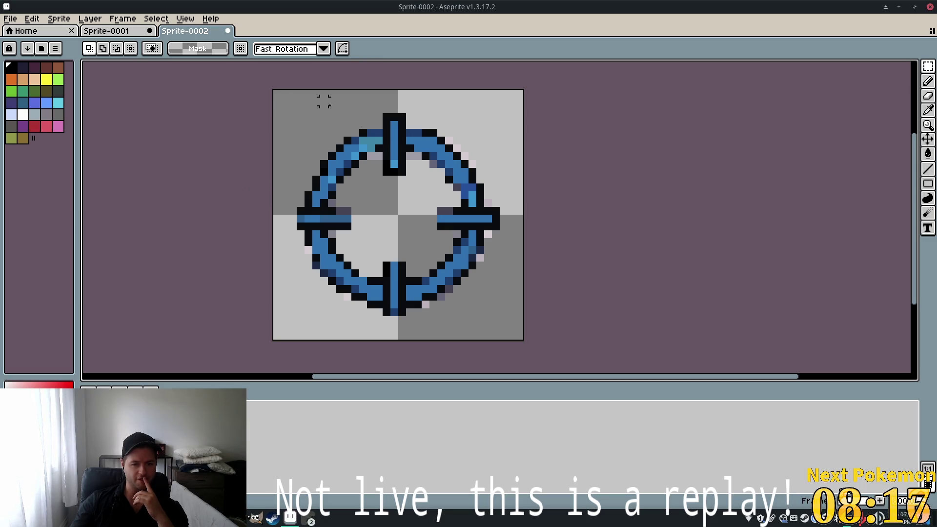
{"action": "mouse_move", "coordinate": [282, 98]}
{"action": "left_mouse_down"}
{"action": "mouse_move", "coordinate": [393, 272]}
{"action": "mouse_move", "coordinate": [393, 320]}
{"action": "left_mouse_up"}
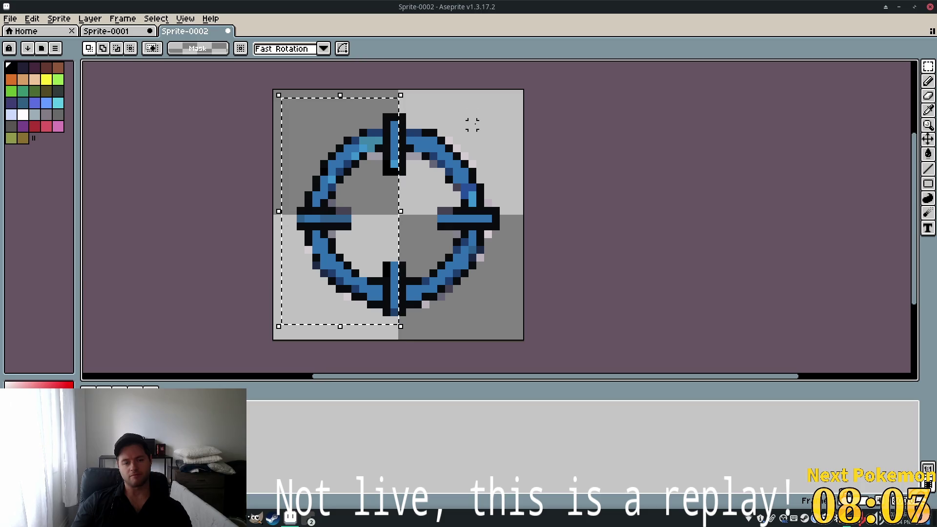
{"action": "key", "text": "ctrl+t"}
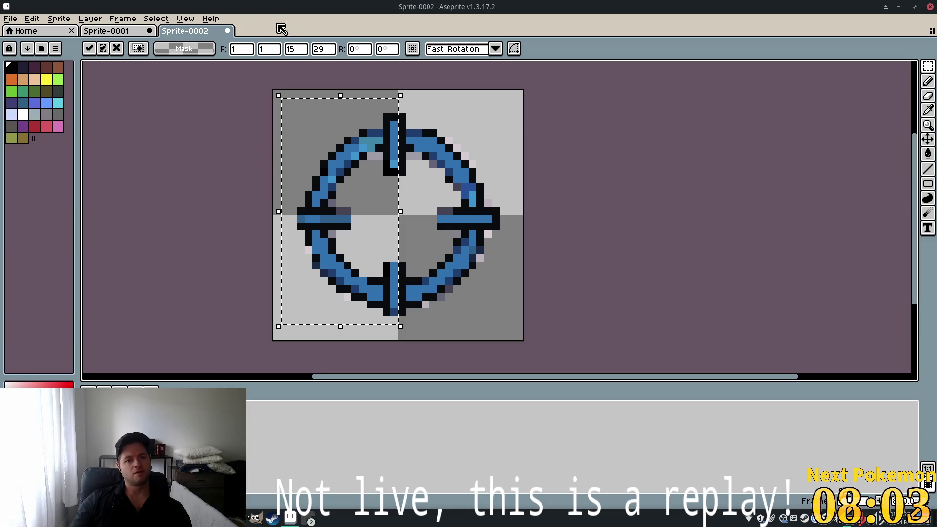
{"action": "left_click", "coordinate": [32, 18]}
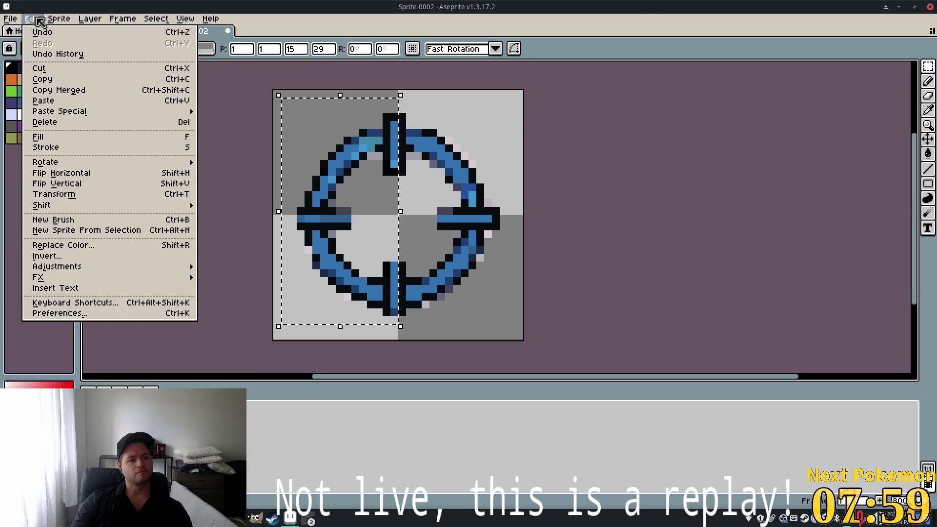
{"action": "left_click", "coordinate": [99, 178]}
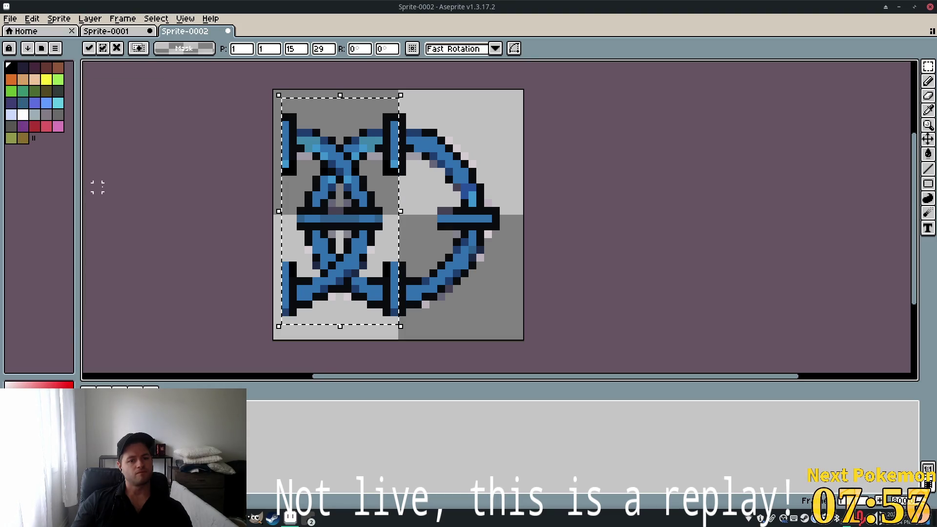
{"action": "mouse_move", "coordinate": [345, 220]}
{"action": "left_mouse_down"}
{"action": "mouse_move", "coordinate": [467, 215]}
{"action": "mouse_move", "coordinate": [569, 192]}
{"action": "mouse_move", "coordinate": [299, 174]}
{"action": "mouse_move", "coordinate": [403, 197]}
{"action": "mouse_move", "coordinate": [360, 207]}
{"action": "mouse_move", "coordinate": [464, 215]}
{"action": "left_mouse_up"}
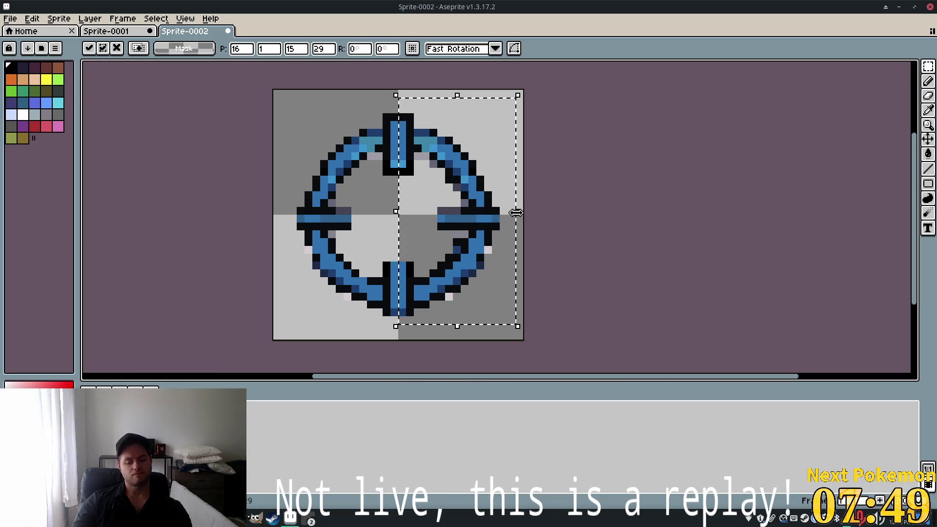
{"action": "key", "text": "ctrl+z"}
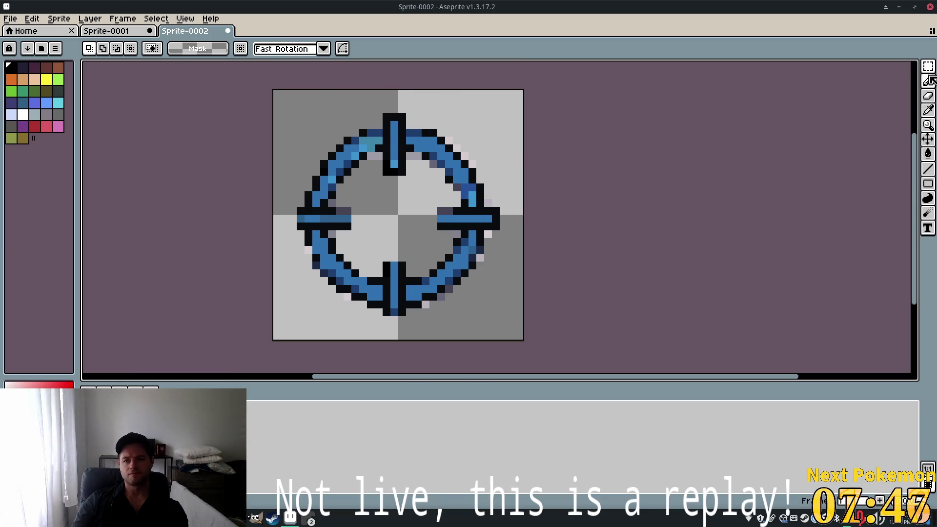
Marquee-select and delete the right half of the crosshair
{"action": "left_click", "coordinate": [927, 67]}
{"action": "left_click_drag", "start_coordinate": [397, 105], "coordinate": [516, 329]}
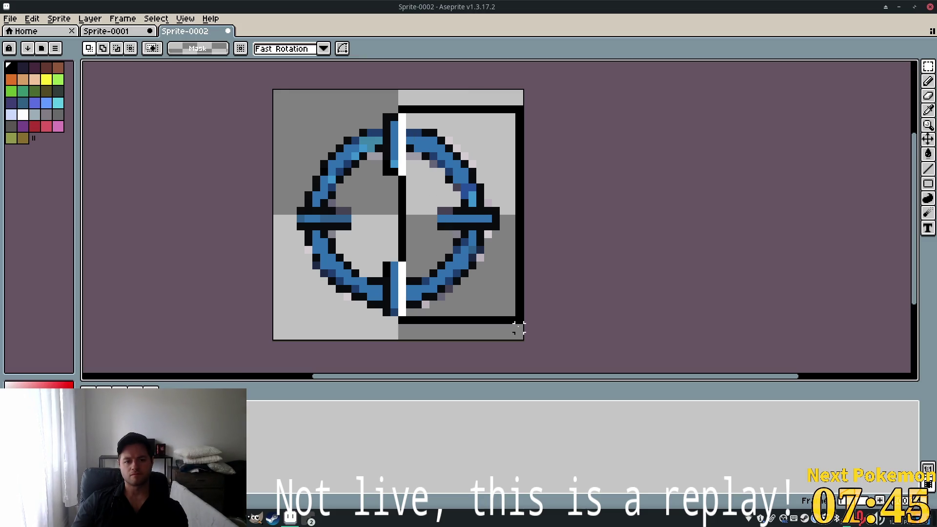
{"action": "key", "text": "Delete"}
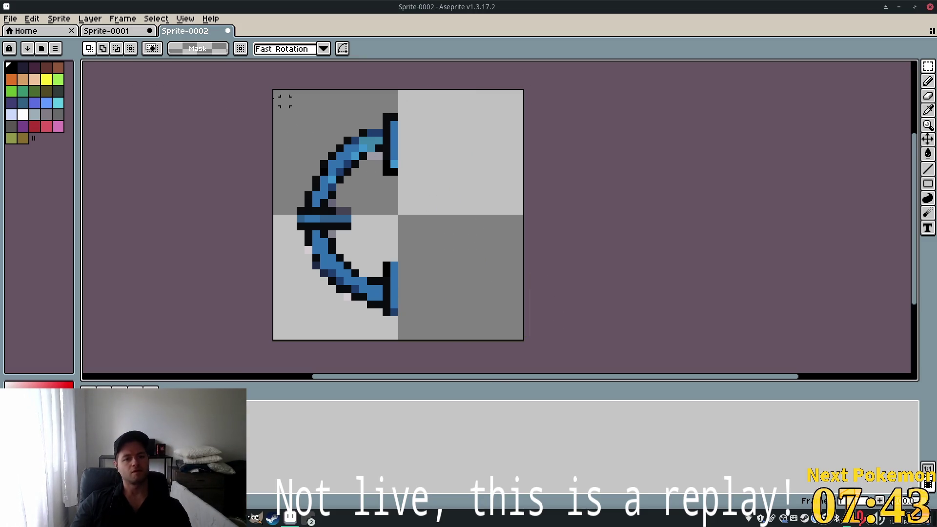
Copy the left half, flip it horizontally, and slide it into the right half's place
{"action": "mouse_move", "coordinate": [290, 99]}
{"action": "left_mouse_down"}
{"action": "mouse_move", "coordinate": [433, 314]}
{"action": "mouse_move", "coordinate": [429, 325]}
{"action": "left_mouse_up"}
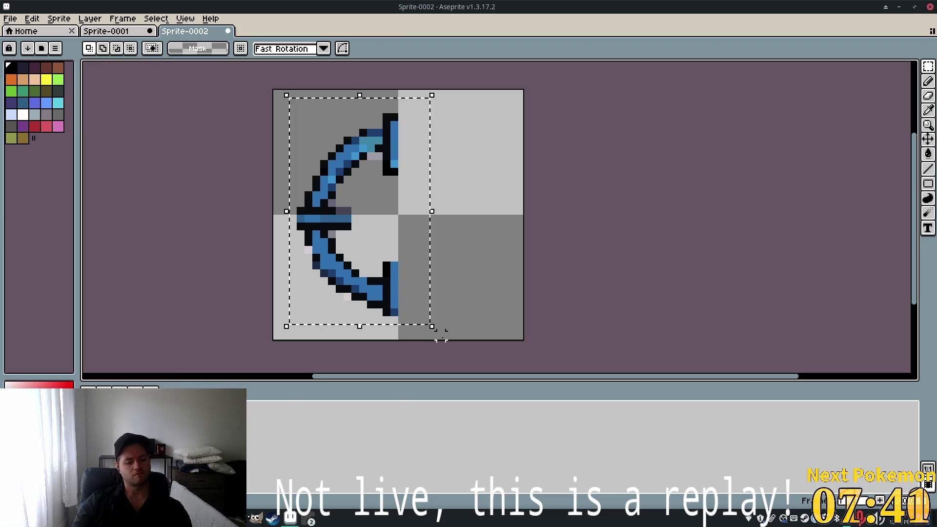
{"action": "key", "text": "ctrl+t"}
{"action": "left_click", "coordinate": [32, 18]}
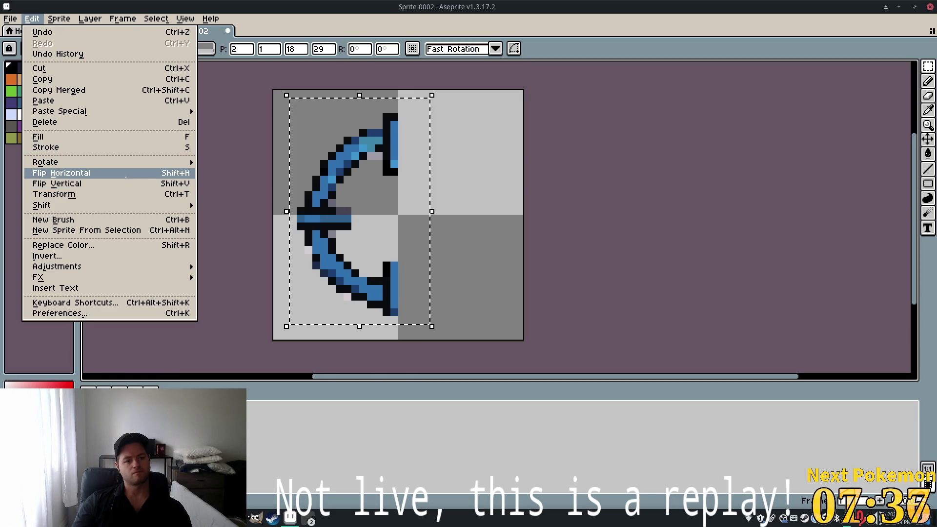
{"action": "left_click", "coordinate": [126, 174]}
{"action": "left_click_drag", "start_coordinate": [410, 226], "coordinate": [488, 226]}
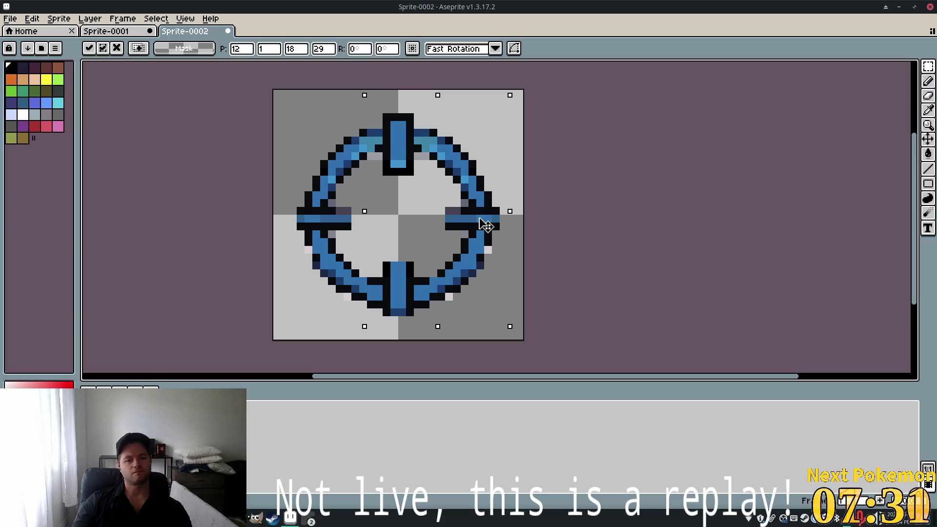
{"action": "left_click_drag", "start_coordinate": [477, 218], "coordinate": [483, 219]}
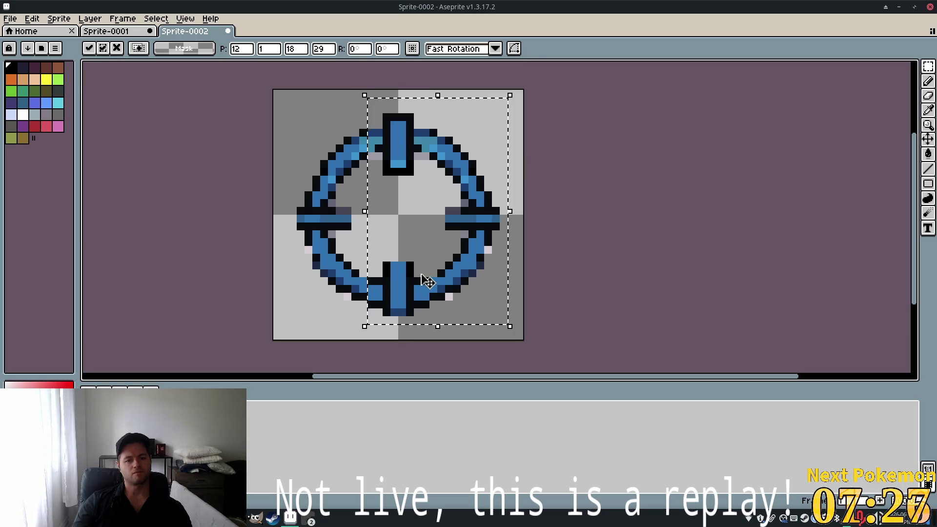
Zoom out and commit the mirrored 18x29 section at position 12,1
{"action": "scroll", "coordinate": [429, 276], "scroll_direction": "up", "scroll_amount": 1}
{"action": "scroll", "coordinate": [424, 272], "scroll_direction": "down", "scroll_amount": 1}
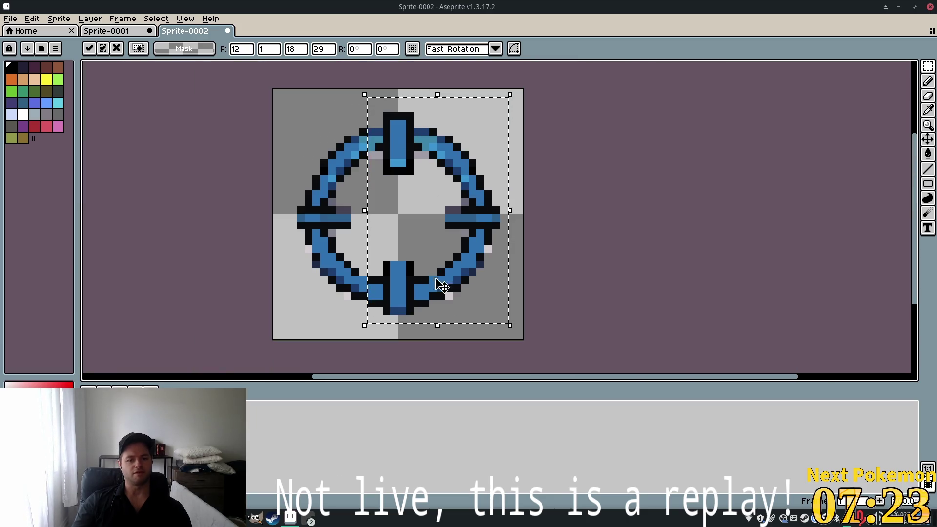
{"action": "scroll", "coordinate": [393, 255], "scroll_direction": "up", "scroll_amount": 1}
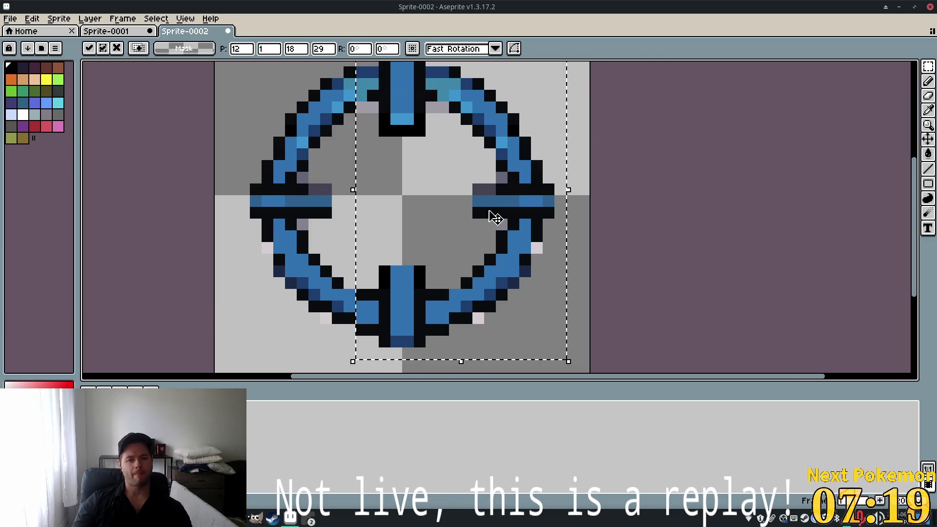
{"action": "scroll", "coordinate": [490, 213], "scroll_direction": "down", "scroll_amount": 3}
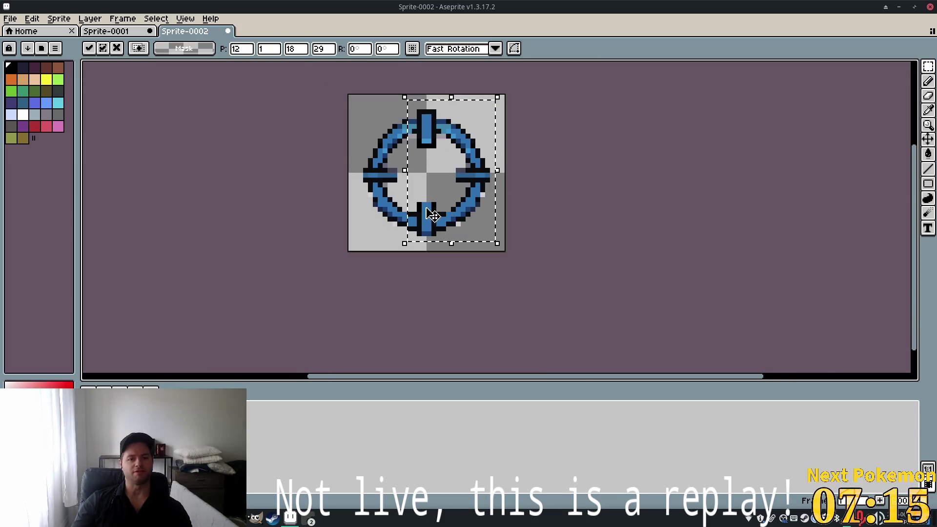
{"action": "scroll", "coordinate": [432, 213], "scroll_direction": "up", "scroll_amount": 1}
{"action": "scroll", "coordinate": [476, 134], "scroll_direction": "up", "scroll_amount": 2}
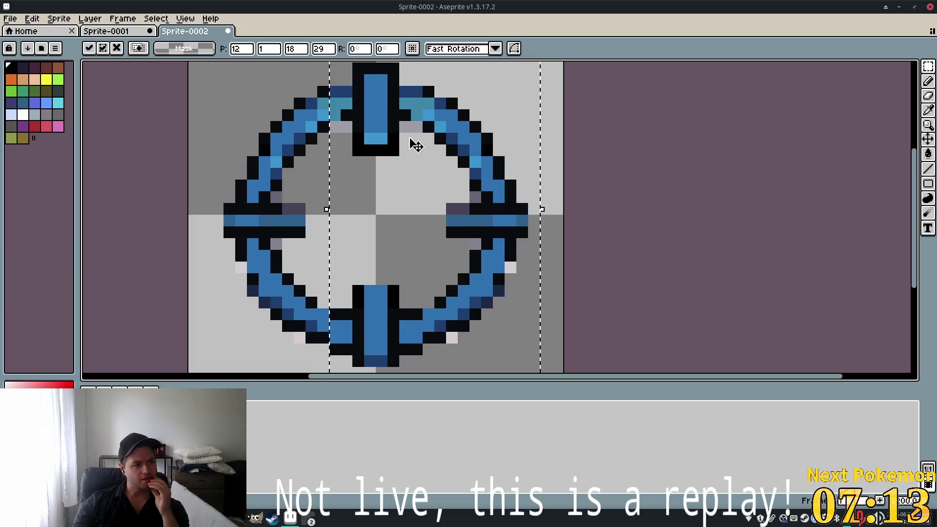
{"action": "scroll", "coordinate": [415, 146], "scroll_direction": "up", "scroll_amount": 1}
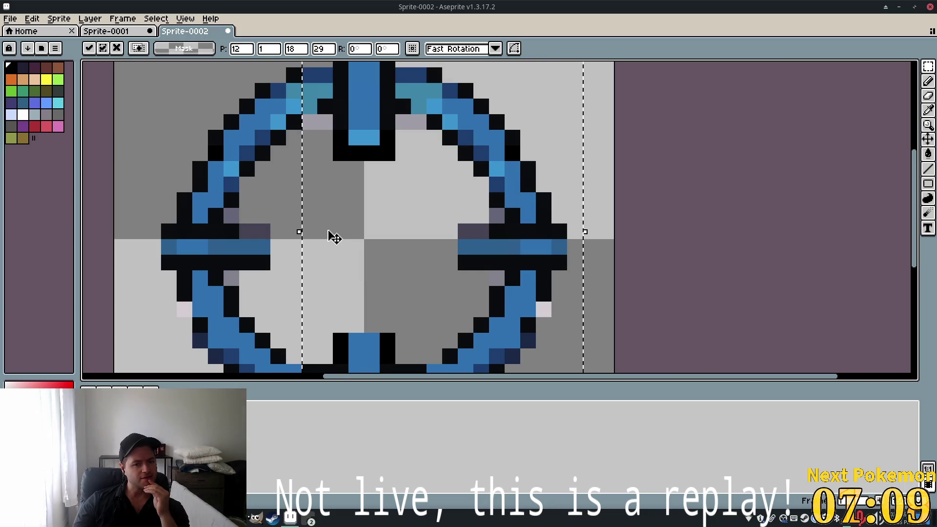
{"action": "scroll", "coordinate": [329, 232], "scroll_direction": "down", "scroll_amount": 3}
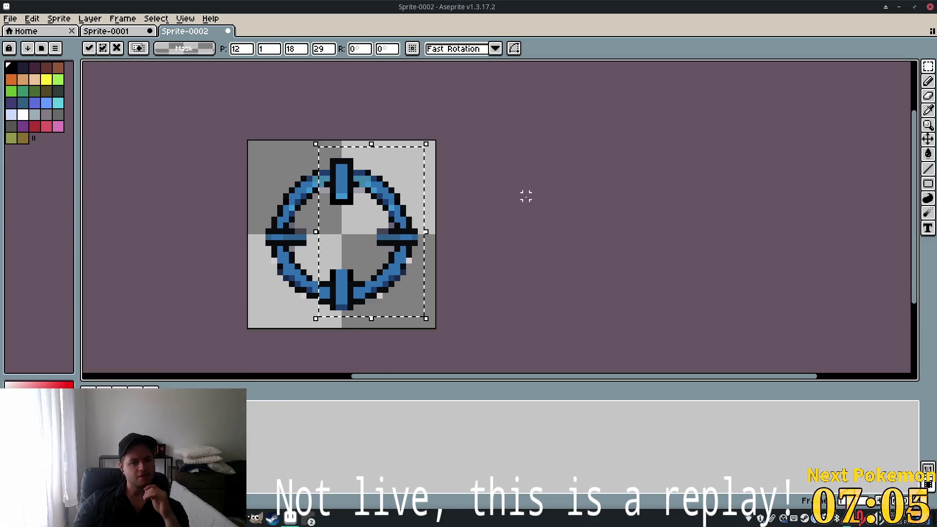
{"action": "left_click", "coordinate": [519, 209]}
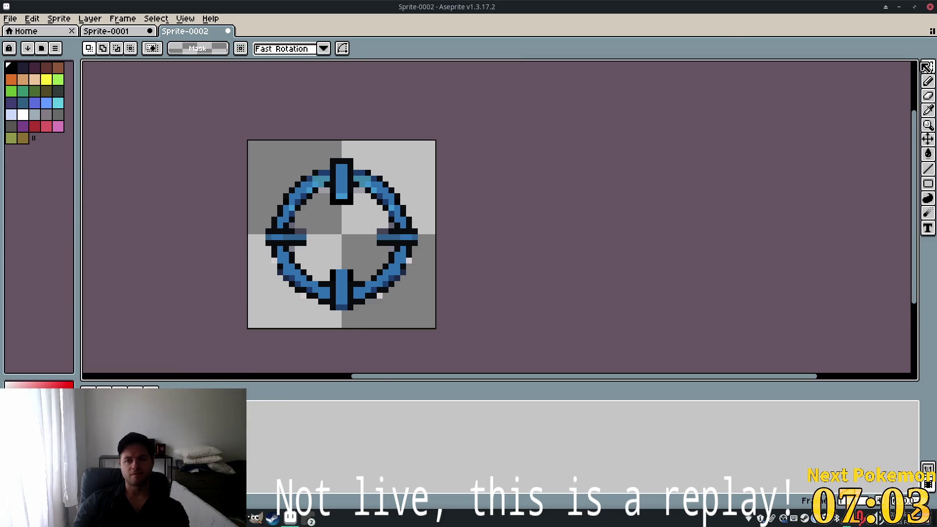
Marquee-select and delete the lower half of the crosshair
{"action": "key", "text": "shift+m"}
{"action": "mouse_move", "coordinate": [259, 239]}
{"action": "left_mouse_down"}
{"action": "mouse_move", "coordinate": [418, 299]}
{"action": "mouse_move", "coordinate": [442, 313]}
{"action": "mouse_move", "coordinate": [439, 324]}
{"action": "left_mouse_up"}
{"action": "key", "text": "Delete"}
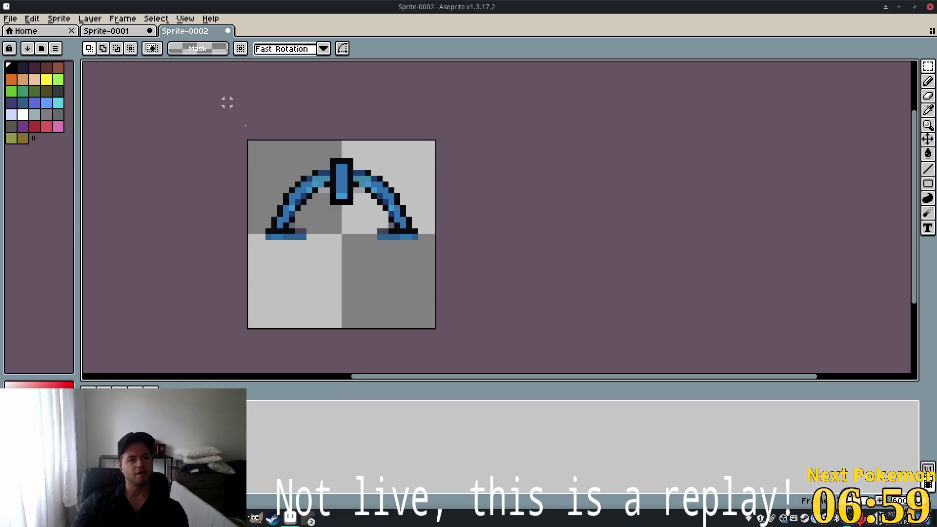
Copy the top half, flip it vertically, and move it down to close the ring
{"action": "mouse_move", "coordinate": [254, 153]}
{"action": "left_mouse_down"}
{"action": "mouse_move", "coordinate": [430, 278]}
{"action": "mouse_move", "coordinate": [430, 247]}
{"action": "left_mouse_up"}
{"action": "key", "text": "ctrl+t"}
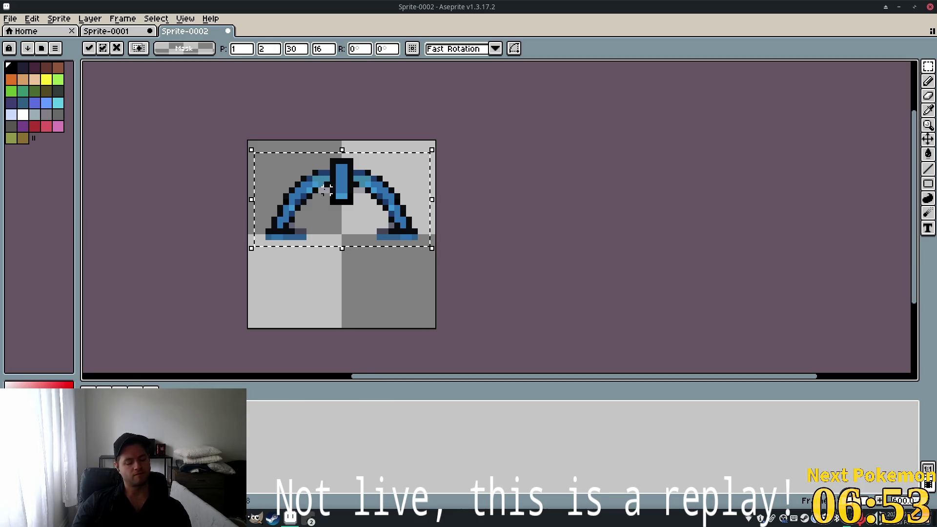
{"action": "key", "text": "shift+v"}
{"action": "key", "text": "Down"}
{"action": "left_click_drag", "start_coordinate": [348, 217], "coordinate": [344, 282]}
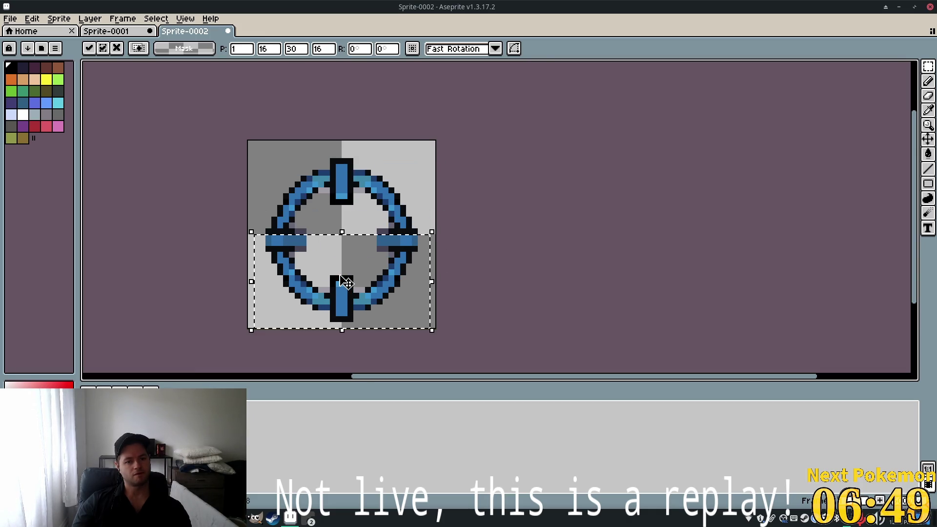
{"action": "scroll", "coordinate": [378, 248], "scroll_direction": "up", "scroll_amount": 3}
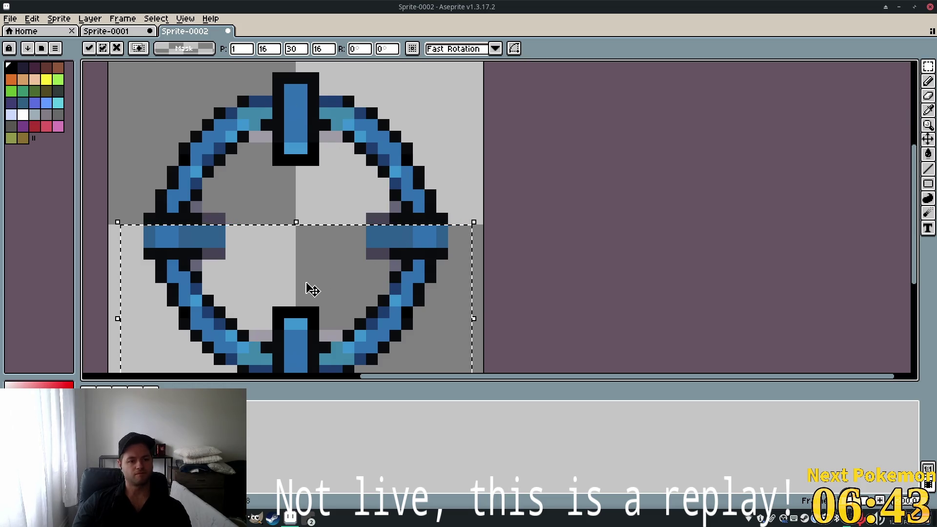
{"action": "left_click_drag", "start_coordinate": [314, 288], "coordinate": [314, 293]}
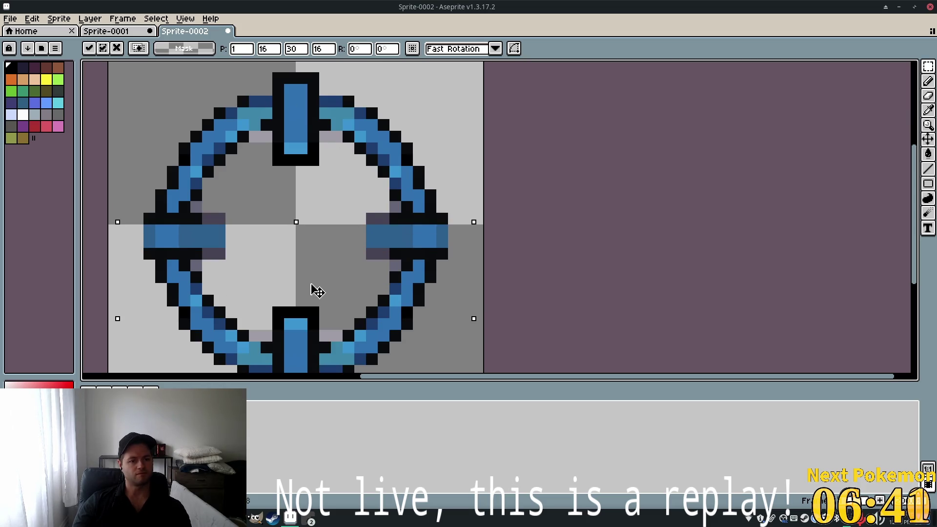
{"action": "scroll", "coordinate": [352, 244], "scroll_direction": "down", "scroll_amount": 2}
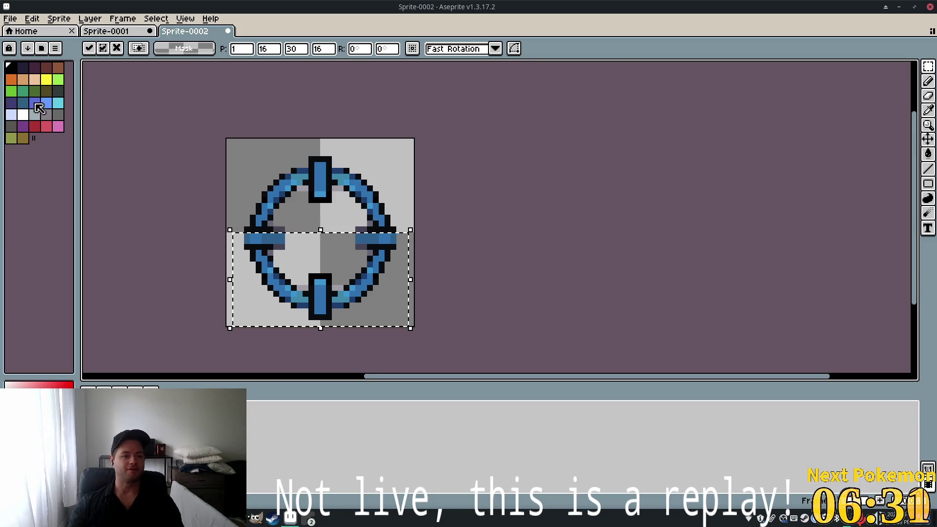
Drop the selection and paint a black outline column along the right tick bar
{"action": "key", "text": "b"}
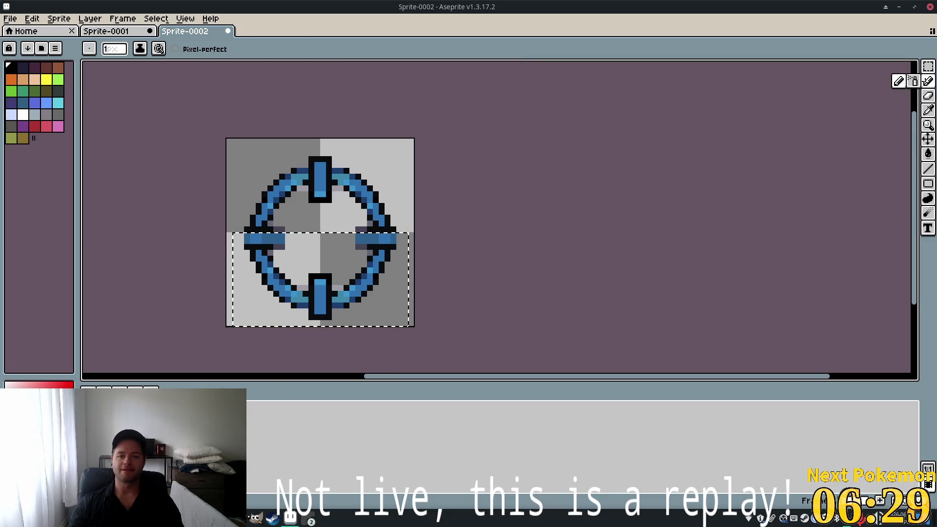
{"action": "key", "text": "ctrl+d"}
{"action": "scroll", "coordinate": [317, 274], "scroll_direction": "up", "scroll_amount": 3}
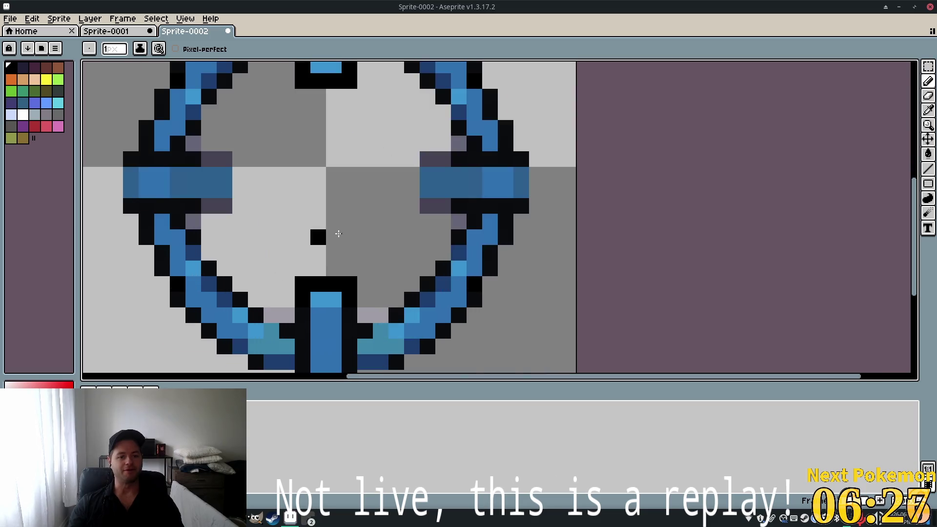
{"action": "mouse_move", "coordinate": [474, 159]}
{"action": "left_mouse_down"}
{"action": "mouse_move", "coordinate": [431, 165]}
{"action": "mouse_move", "coordinate": [428, 207]}
{"action": "mouse_move", "coordinate": [427, 180]}
{"action": "left_mouse_up"}
{"action": "key", "text": "ctrl+z"}
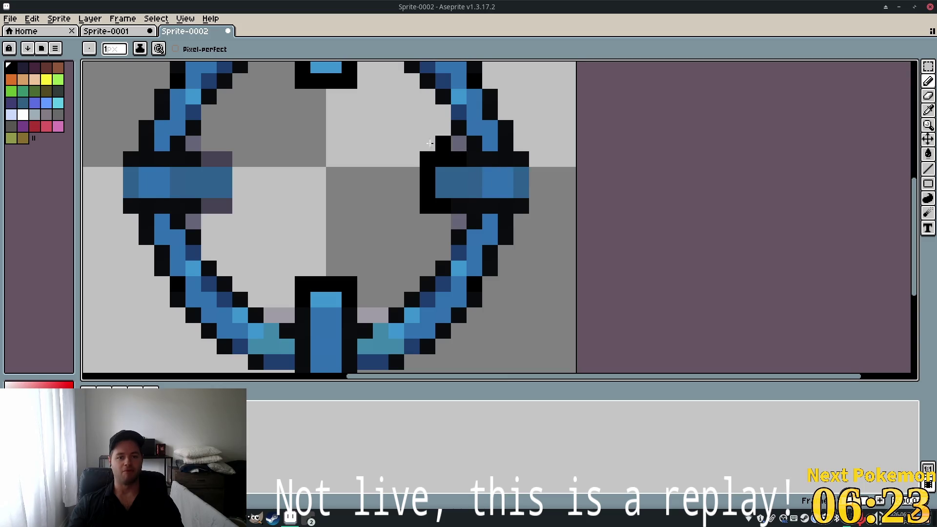
{"action": "scroll", "coordinate": [512, 173], "scroll_direction": "down", "scroll_amount": 5}
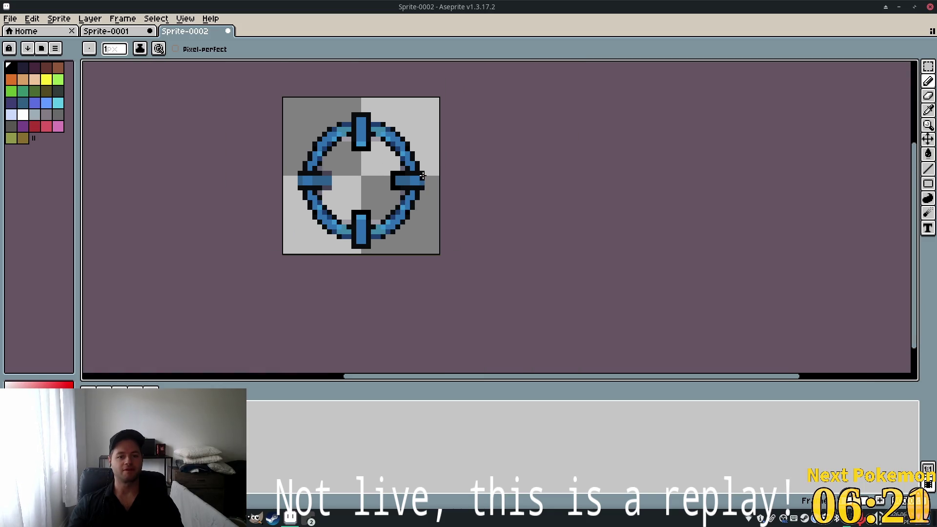
{"action": "scroll", "coordinate": [426, 179], "scroll_direction": "up", "scroll_amount": 5}
{"action": "left_click_drag", "start_coordinate": [457, 152], "coordinate": [457, 200]}
Outline the left tick bar in black on its top, bottom, inner end and outer edge
{"action": "left_click_drag", "start_coordinate": [242, 208], "coordinate": [447, 232]}
{"action": "mouse_move", "coordinate": [334, 175]}
{"action": "left_mouse_down"}
{"action": "mouse_move", "coordinate": [345, 174]}
{"action": "mouse_move", "coordinate": [260, 177]}
{"action": "left_mouse_up"}
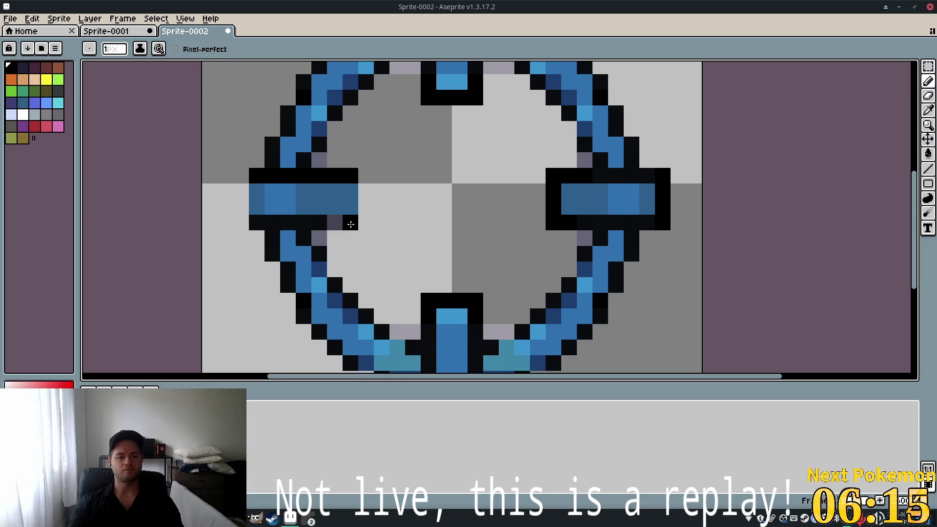
{"action": "left_click_drag", "start_coordinate": [350, 223], "coordinate": [281, 223]}
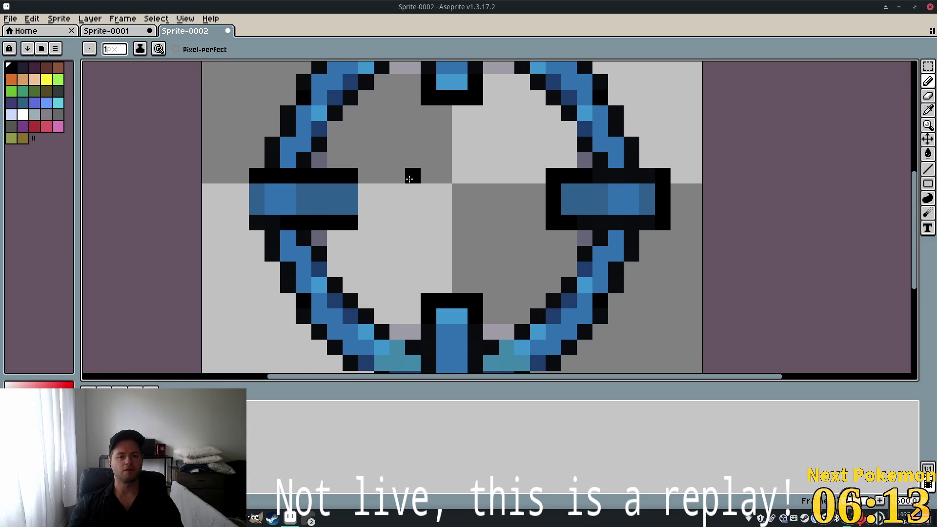
{"action": "left_click_drag", "start_coordinate": [349, 191], "coordinate": [348, 206]}
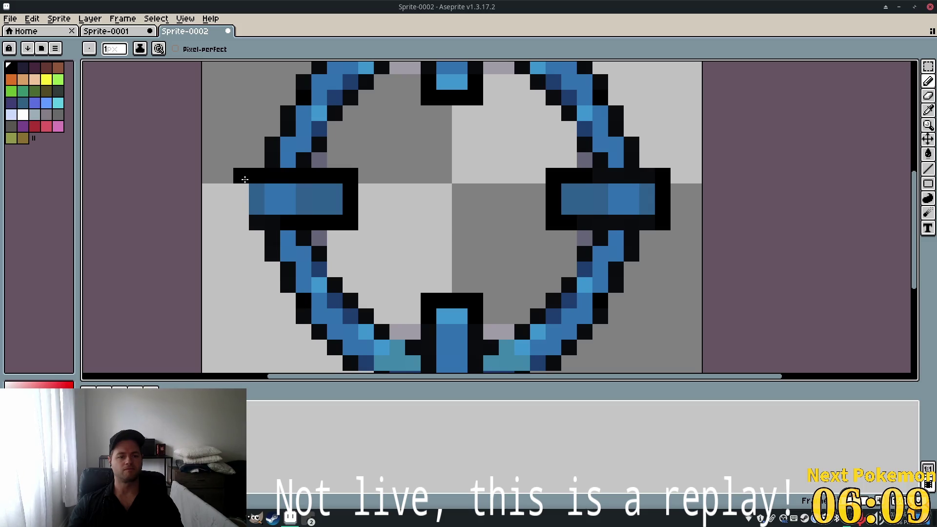
{"action": "left_click_drag", "start_coordinate": [244, 179], "coordinate": [243, 224]}
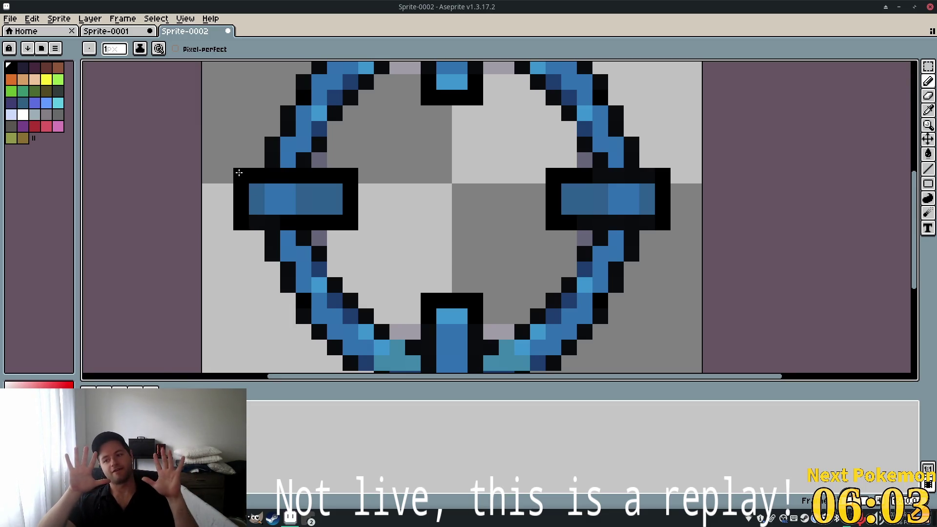
{"action": "left_click", "coordinate": [387, 197]}
{"action": "scroll", "coordinate": [387, 199], "scroll_direction": "down", "scroll_amount": 4}
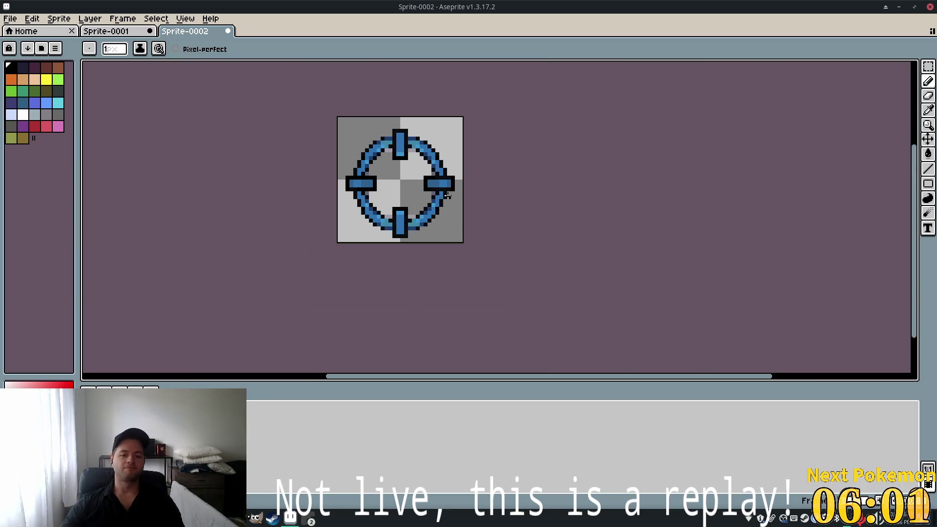
{"action": "scroll", "coordinate": [366, 163], "scroll_direction": "up", "scroll_amount": 2}
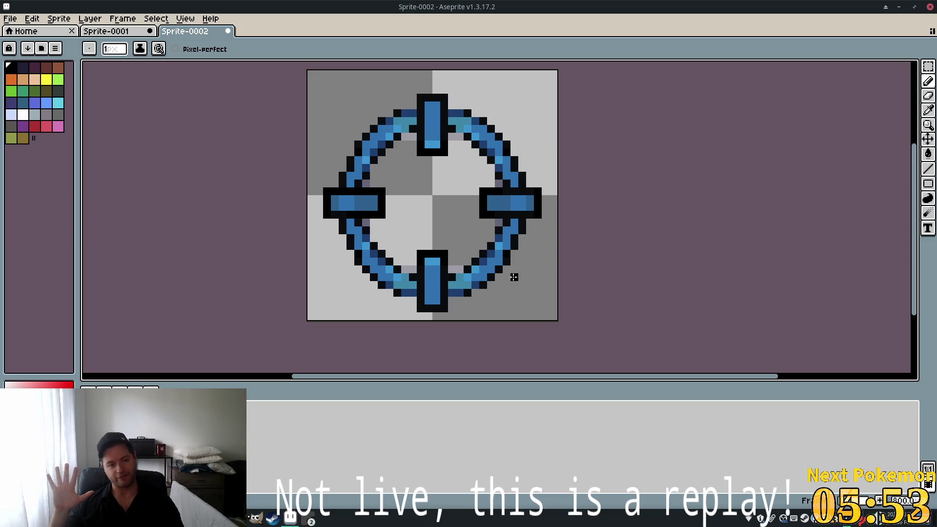
{"action": "left_click", "coordinate": [522, 121]}
{"action": "key", "text": "ctrl+z"}
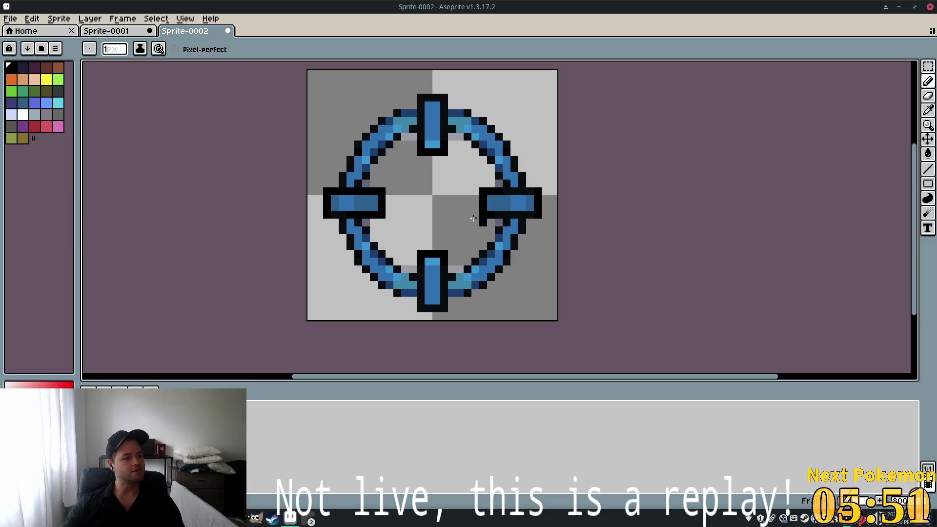
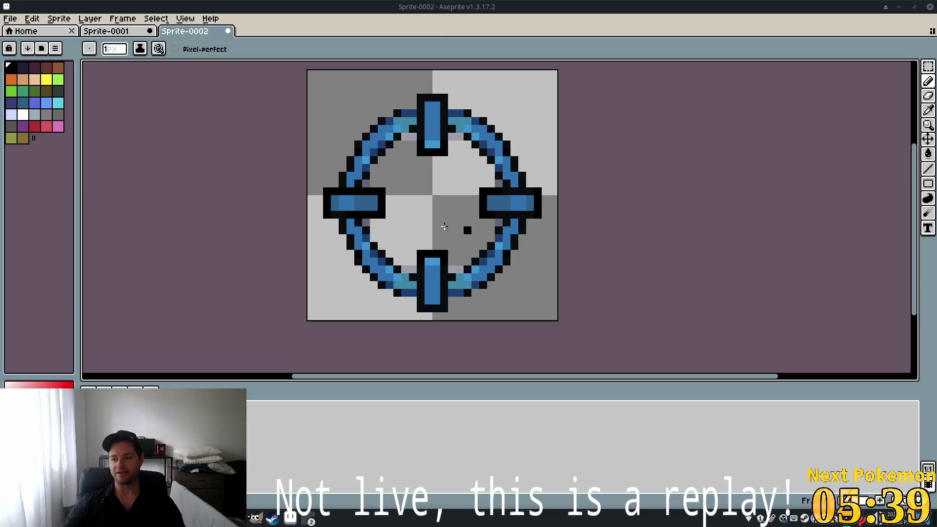
Paint the ring's bottom outline row black on both the left and right sides
{"action": "scroll", "coordinate": [467, 288], "scroll_direction": "up", "scroll_amount": 1}
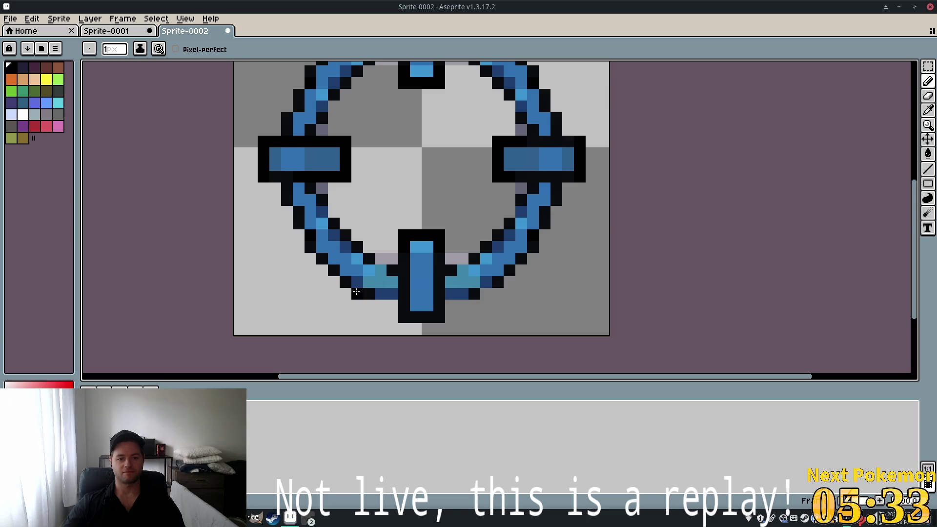
{"action": "left_click_drag", "start_coordinate": [357, 294], "coordinate": [392, 295]}
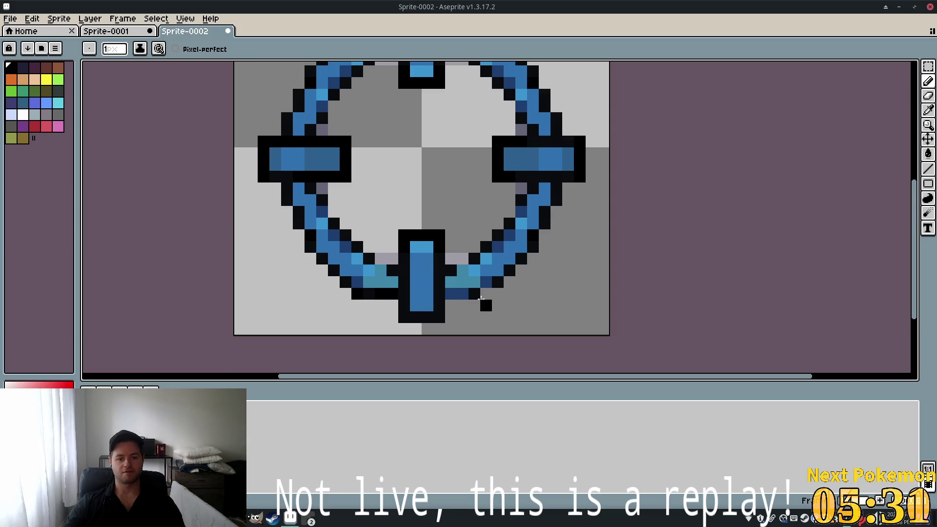
{"action": "left_click_drag", "start_coordinate": [462, 294], "coordinate": [451, 294]}
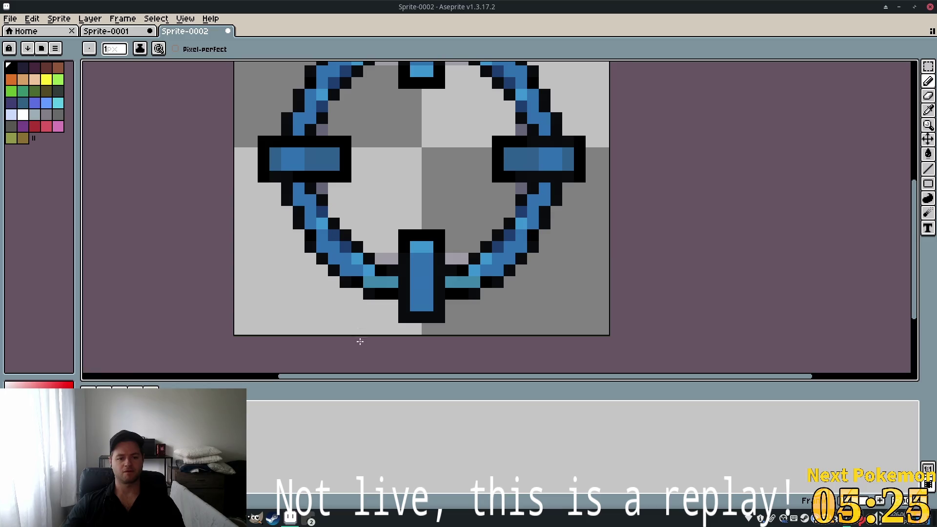
Blacken stray pixels on the ring's top outline, upper-right inner edge and below the right bar
{"action": "left_click_drag", "start_coordinate": [548, 242], "coordinate": [533, 295]}
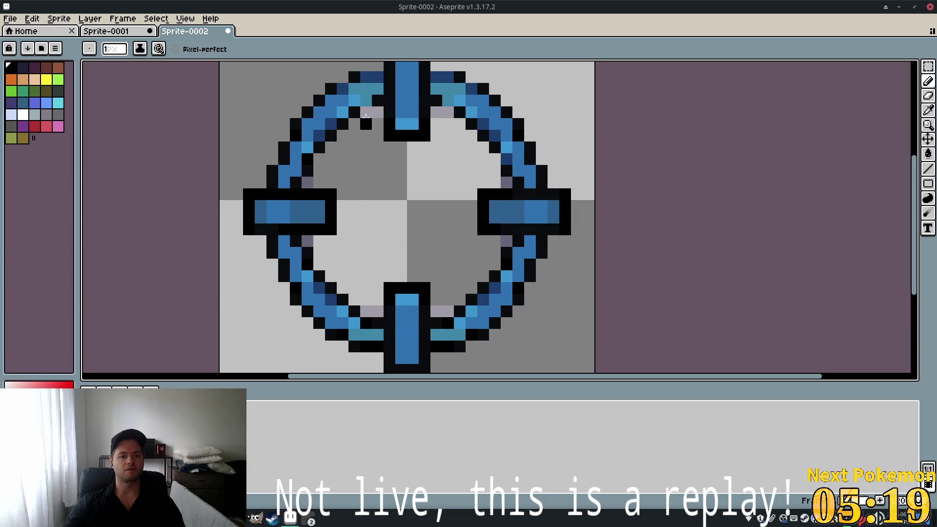
{"action": "left_click", "coordinate": [448, 100]}
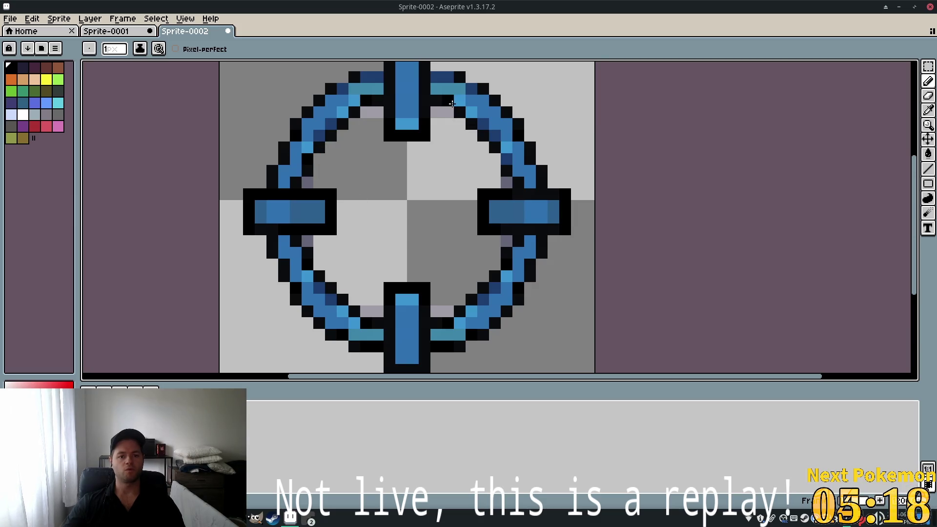
{"action": "left_click", "coordinate": [436, 77]}
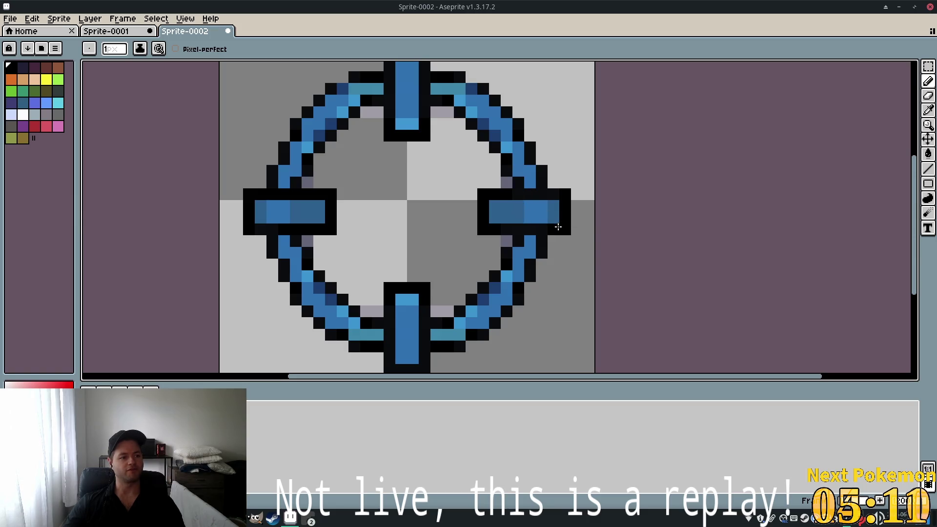
{"action": "left_click", "coordinate": [529, 237]}
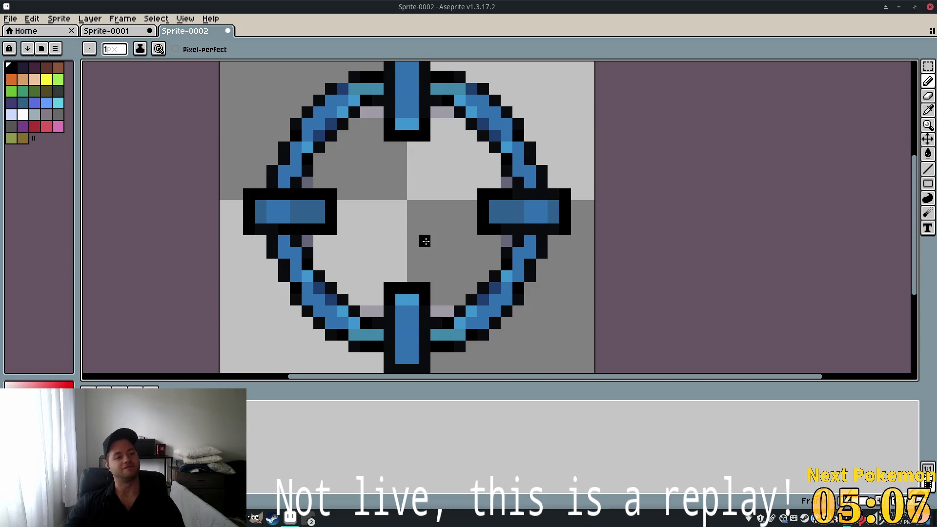
{"action": "scroll", "coordinate": [481, 196], "scroll_direction": "down", "scroll_amount": 2}
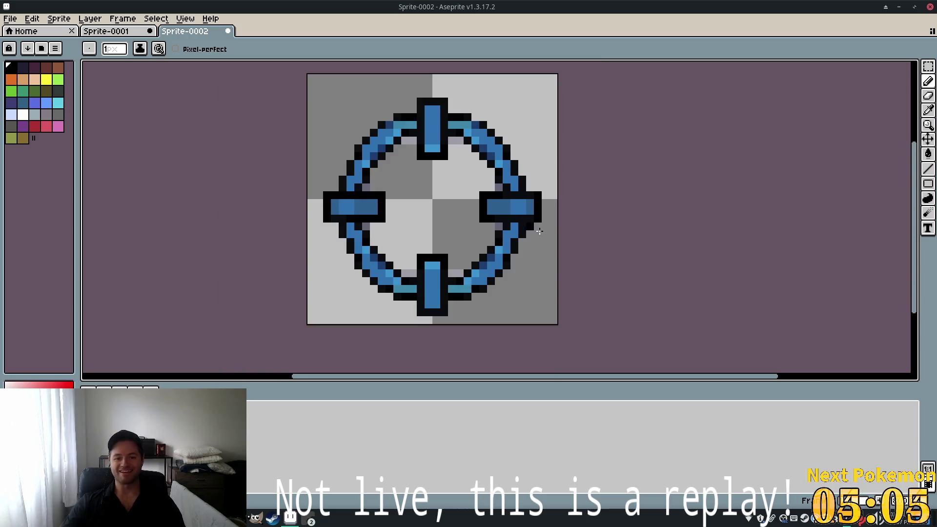
{"action": "scroll", "coordinate": [556, 263], "scroll_direction": "down", "scroll_amount": 2}
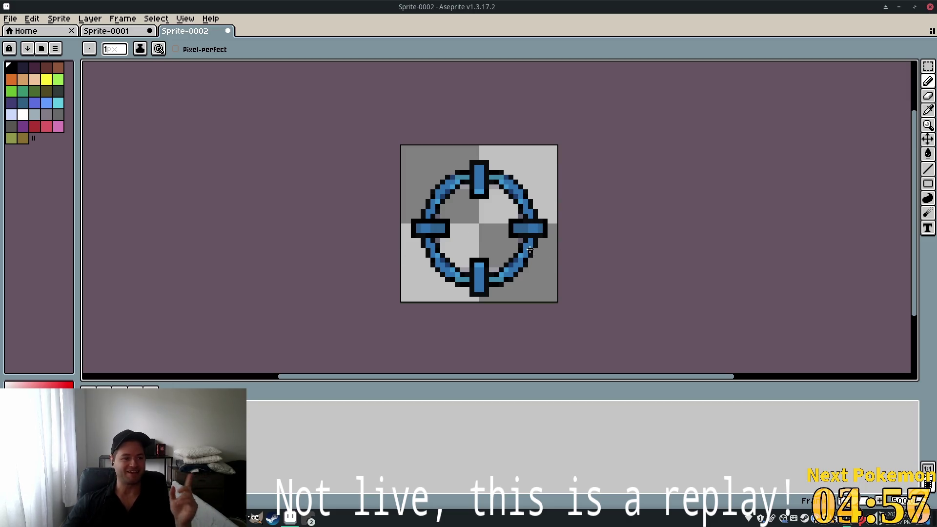
{"action": "scroll", "coordinate": [515, 283], "scroll_direction": "up", "scroll_amount": 4}
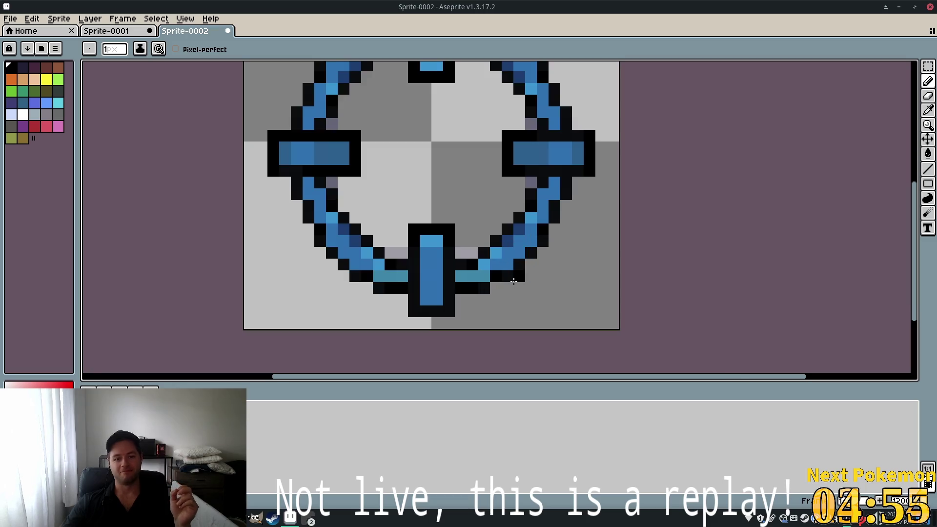
{"action": "scroll", "coordinate": [551, 276], "scroll_direction": "down", "scroll_amount": 6}
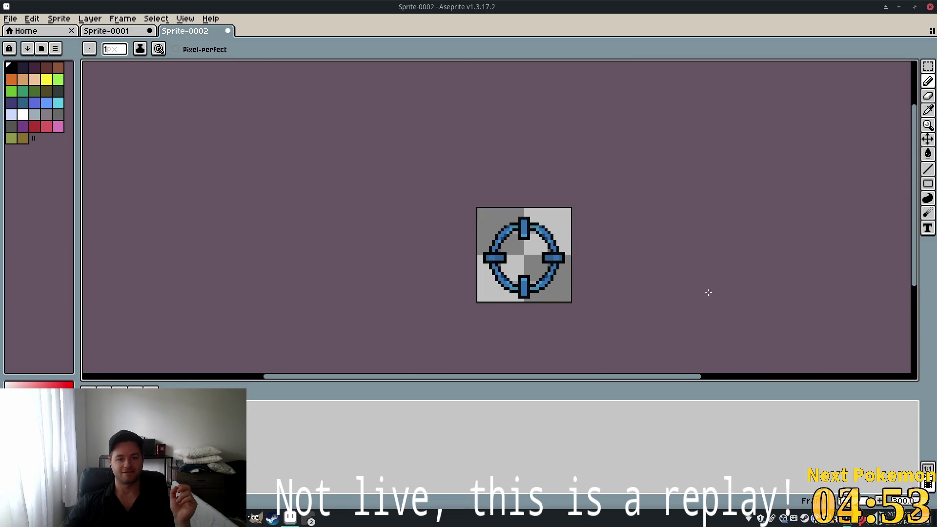
{"action": "scroll", "coordinate": [683, 273], "scroll_direction": "down", "scroll_amount": 2}
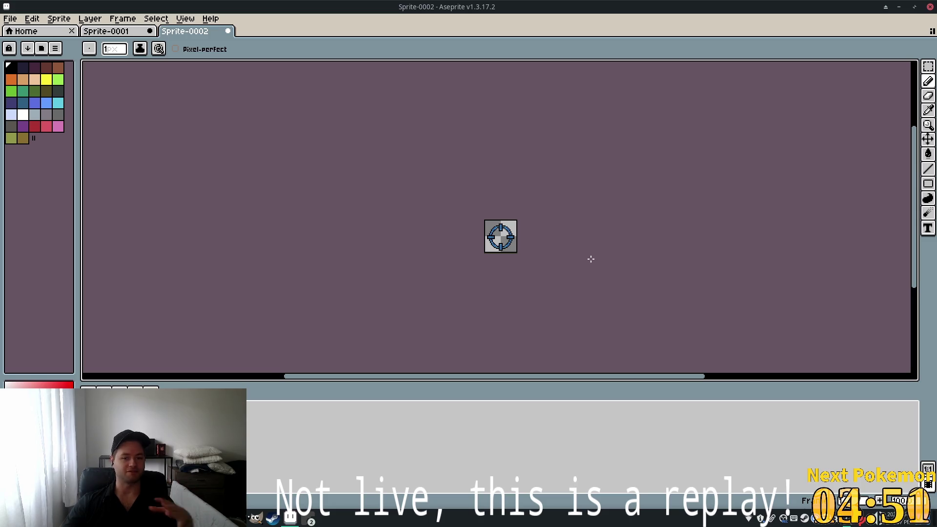
{"action": "scroll", "coordinate": [498, 234], "scroll_direction": "up", "scroll_amount": 5}
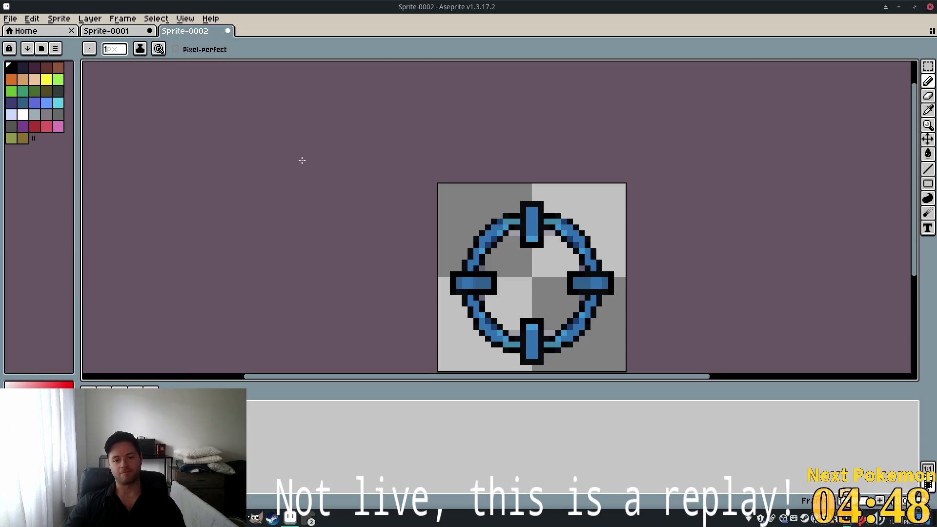
Export the sprite as a PNG, replacing the default output name with cursor_crosshair
{"action": "left_click", "coordinate": [10, 19]}
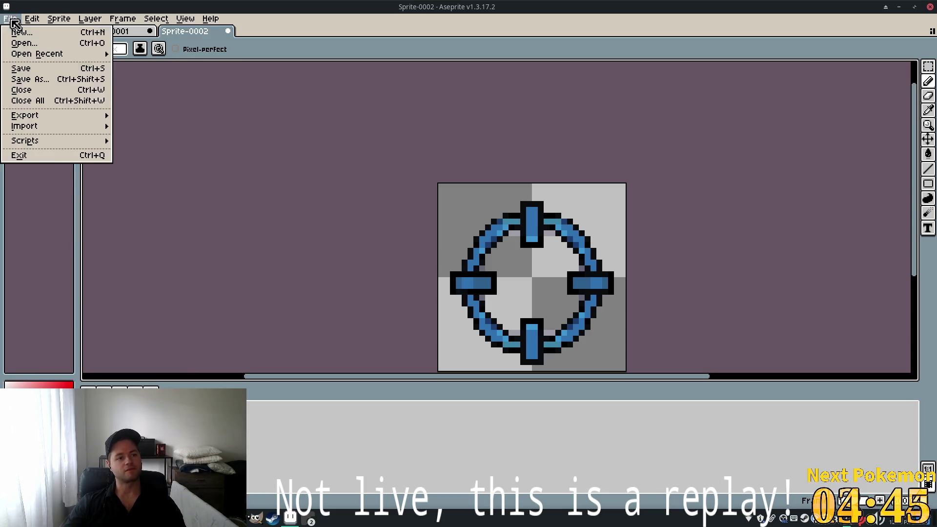
{"action": "mouse_move", "coordinate": [34, 115]}
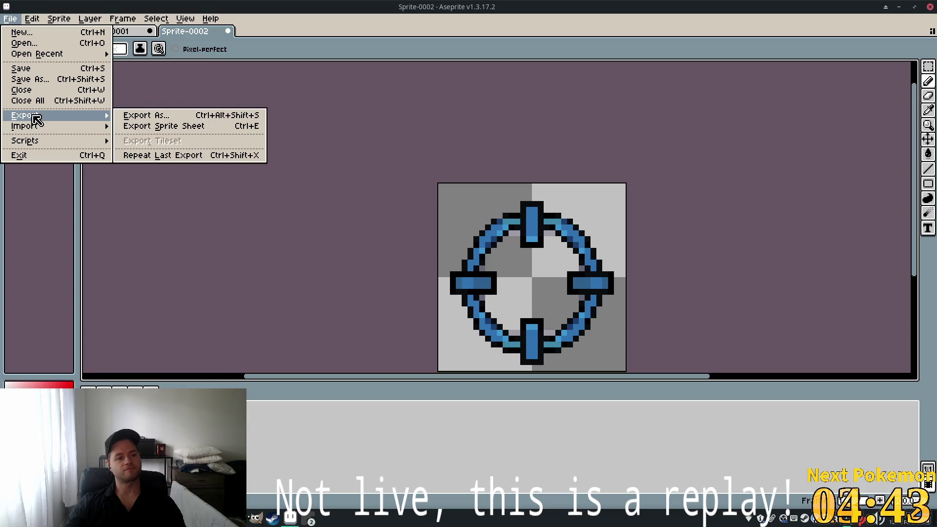
{"action": "left_click", "coordinate": [157, 117]}
{"action": "left_click", "coordinate": [573, 200]}
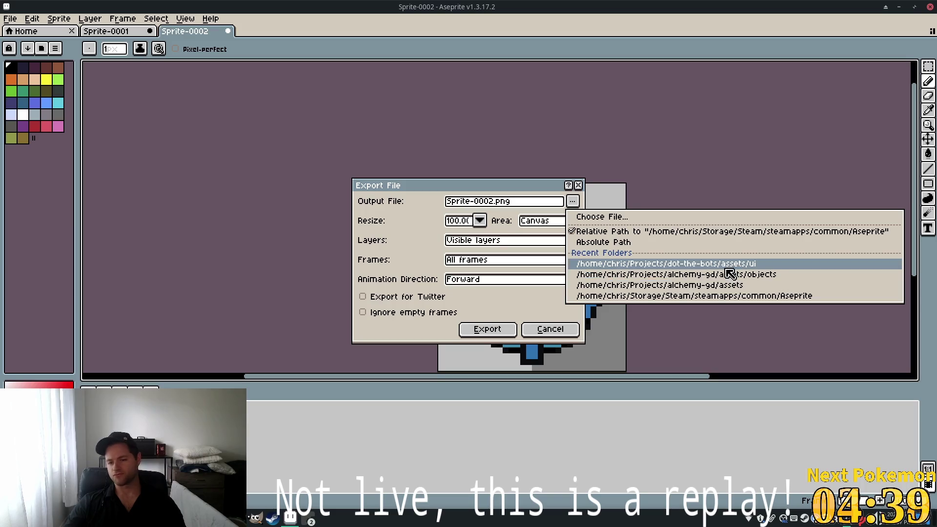
{"action": "left_click", "coordinate": [494, 201]}
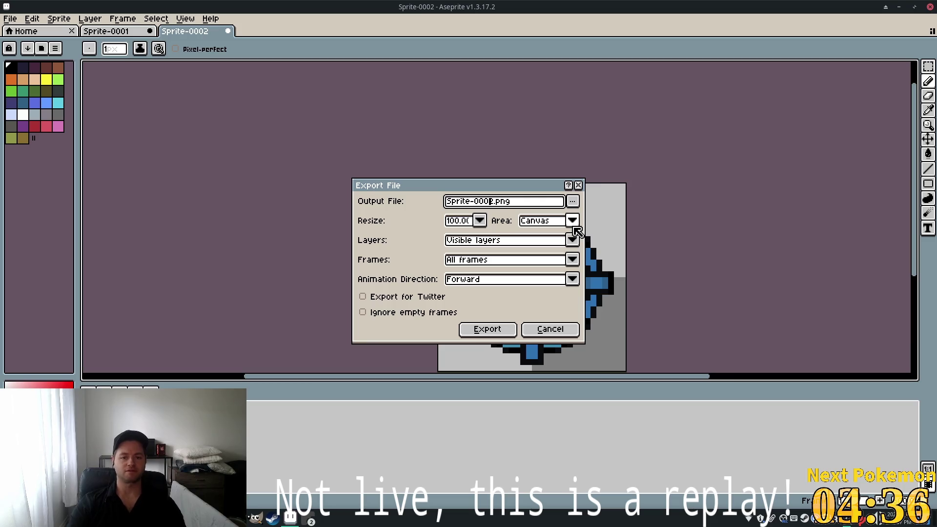
{"action": "key", "text": "Right"}
{"action": "key", "text": "BackSpace"}
{"action": "key", "text": "BackSpace"}
{"action": "key", "text": "BackSpace"}
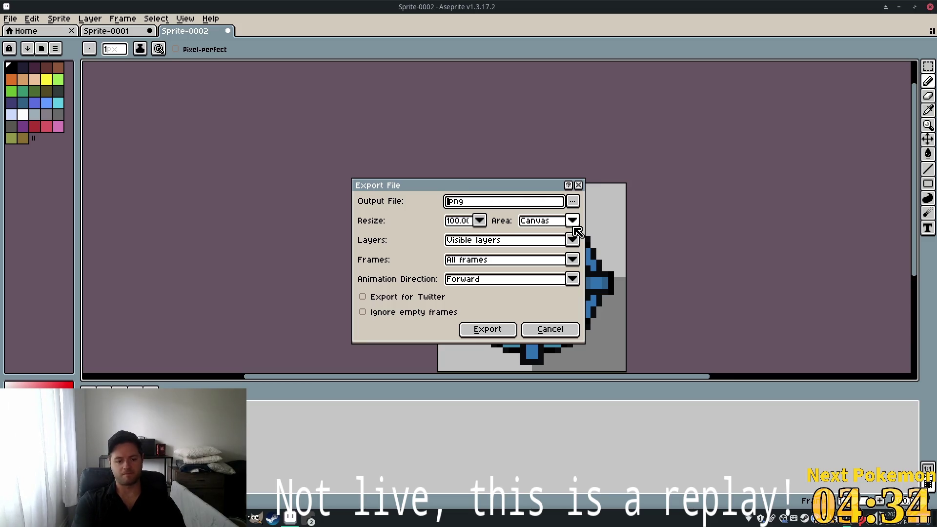
{"action": "type", "text": "curs"}
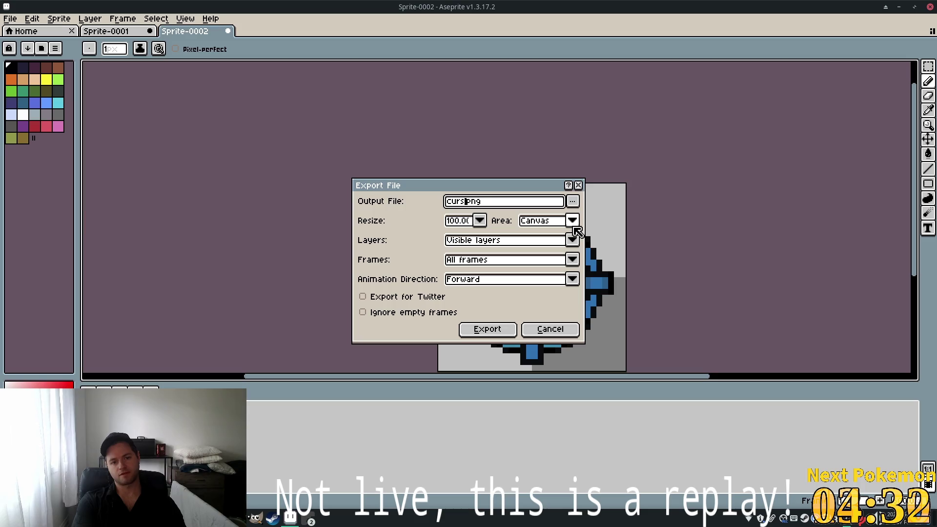
{"action": "type", "text": "or_cros"}
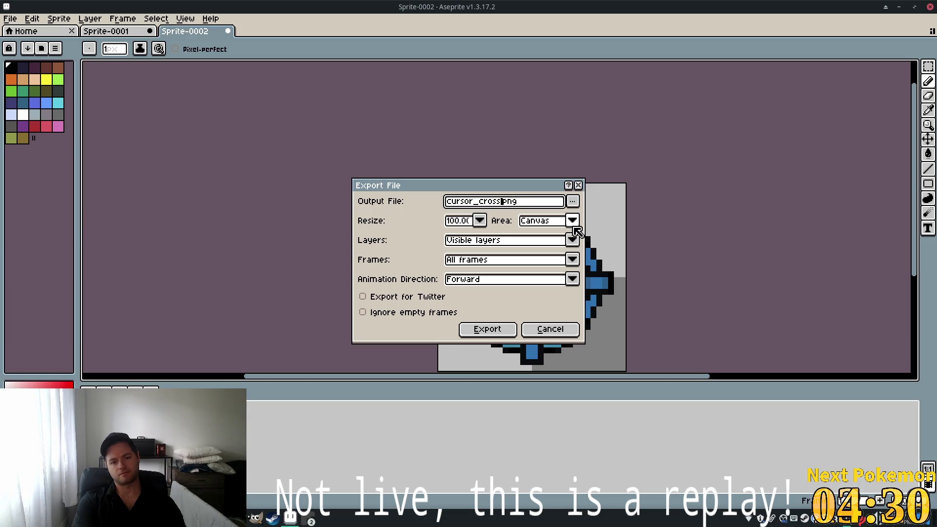
{"action": "type", "text": "hair"}
{"action": "key", "text": "Return"}
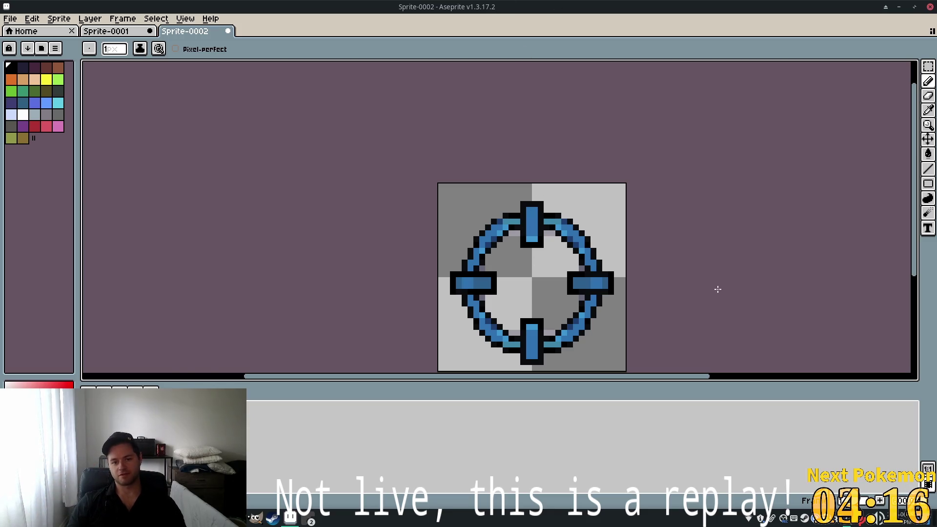
Undo the stray black pixel and repaint the left bar's dark pixels in the handle's blue
{"action": "scroll", "coordinate": [539, 303], "scroll_direction": "up", "scroll_amount": 5}
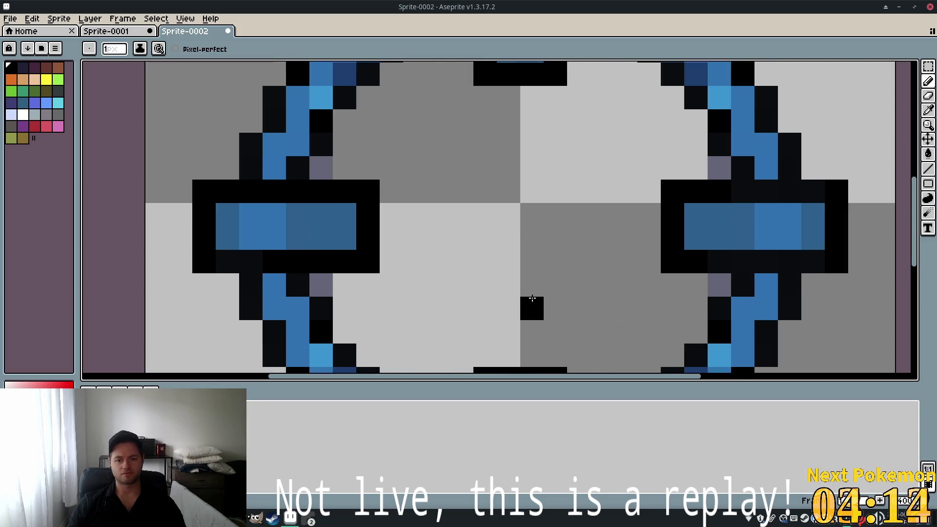
{"action": "scroll", "coordinate": [531, 307], "scroll_direction": "down", "scroll_amount": 3}
{"action": "left_click", "coordinate": [461, 209]}
{"action": "key", "text": "ctrl+z"}
{"action": "key", "text": "i"}
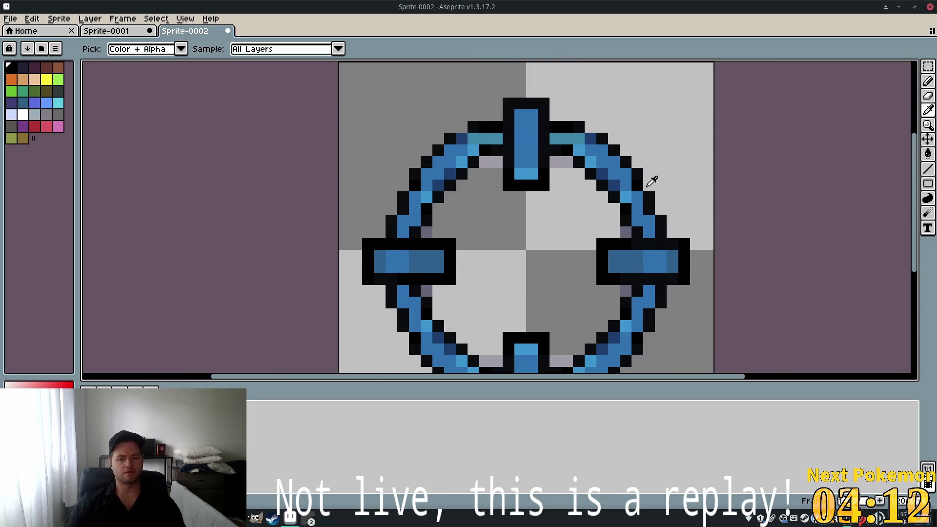
{"action": "left_click", "coordinate": [530, 141]}
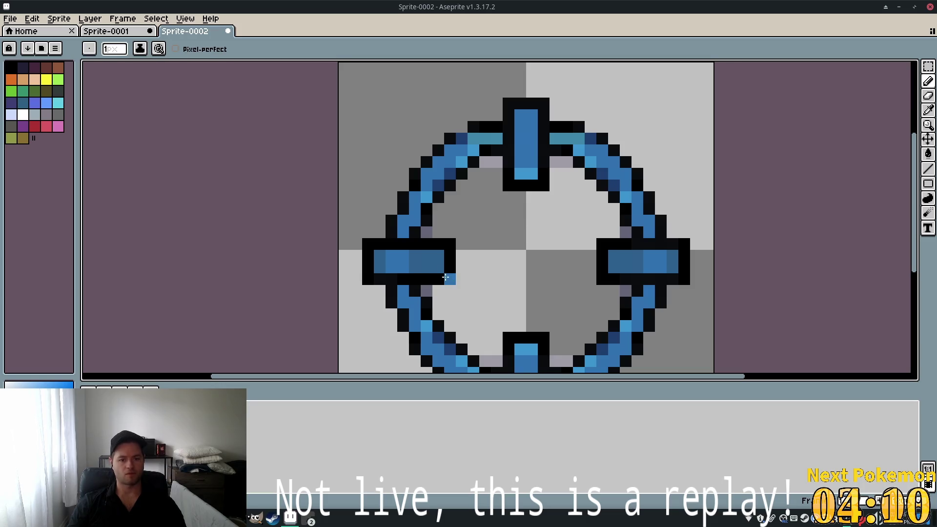
{"action": "key", "text": "b"}
{"action": "mouse_move", "coordinate": [418, 259]}
{"action": "left_mouse_down"}
{"action": "mouse_move", "coordinate": [381, 256]}
{"action": "mouse_move", "coordinate": [381, 269]}
{"action": "mouse_move", "coordinate": [423, 267]}
{"action": "left_mouse_up"}
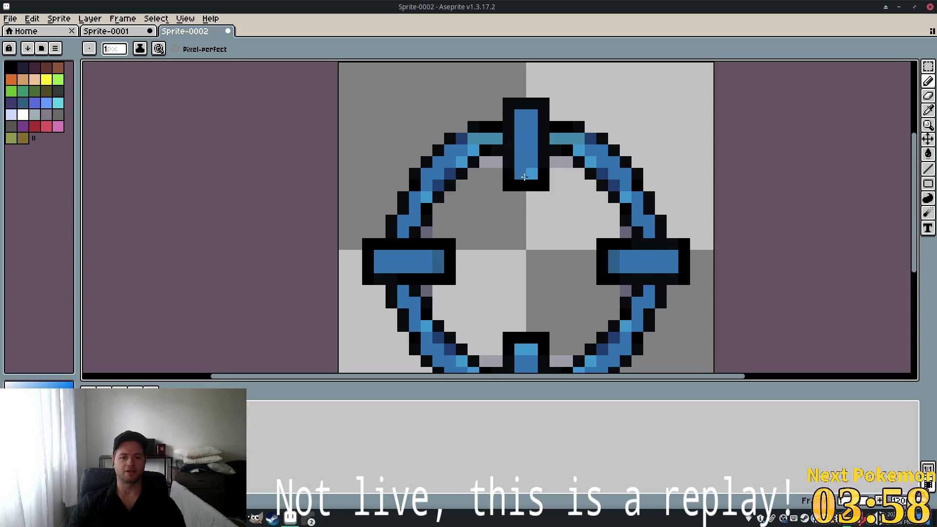
Add light-blue highlight pixels to the ring's right edge and the right bar
{"action": "key", "text": "i"}
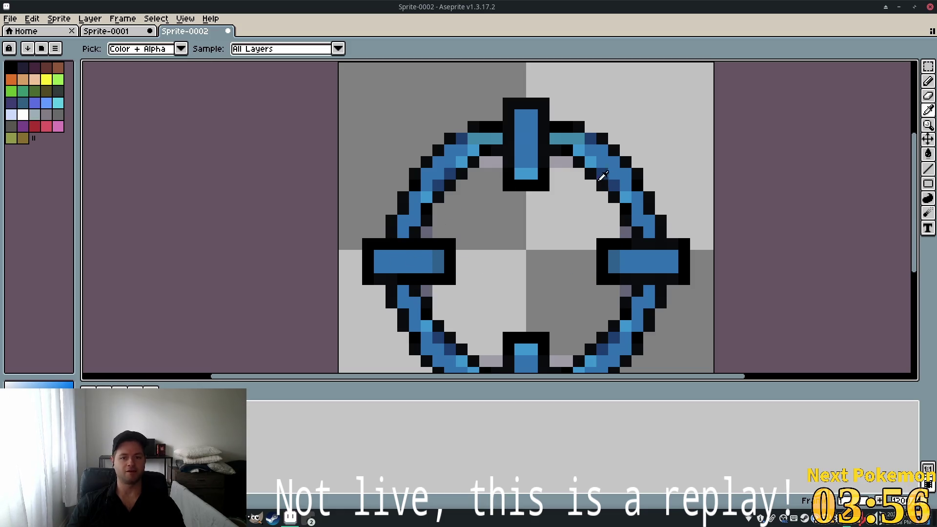
{"action": "left_click", "coordinate": [532, 171]}
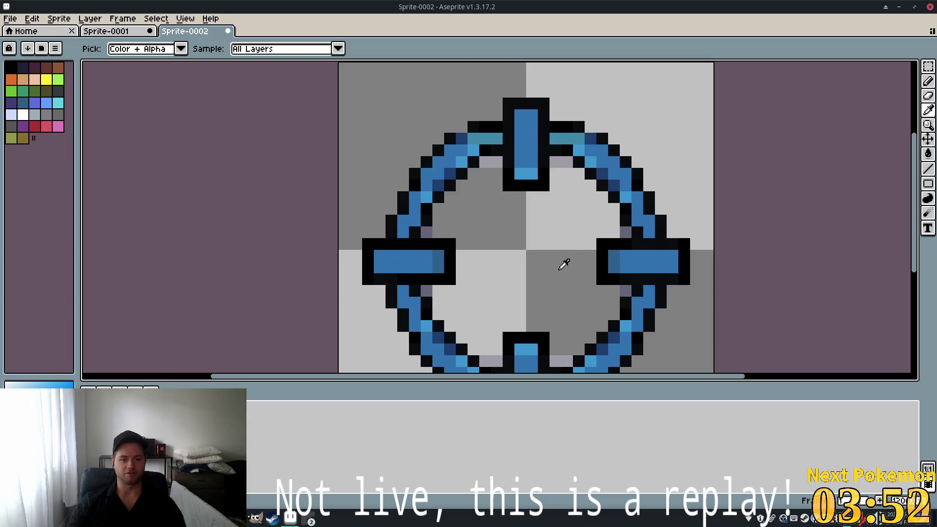
{"action": "key", "text": "b"}
{"action": "left_click", "coordinate": [663, 301]}
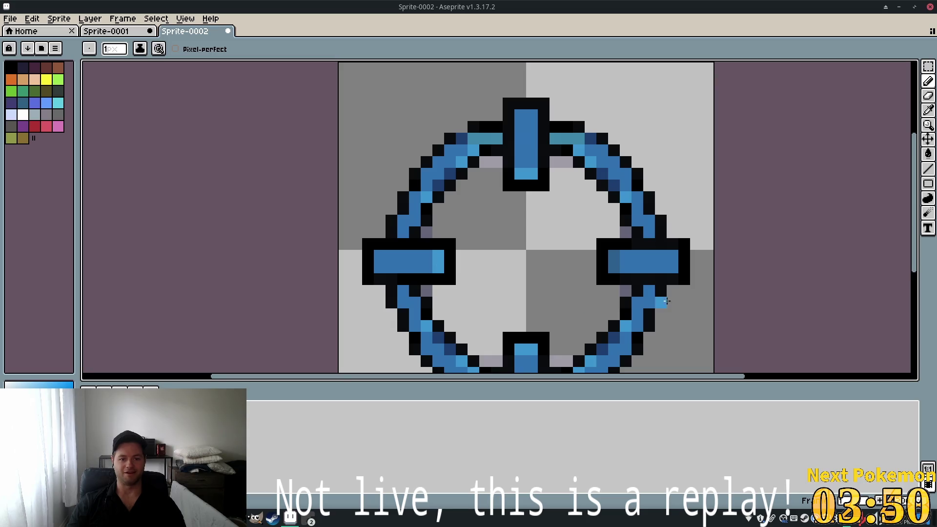
{"action": "left_click", "coordinate": [614, 256]}
{"action": "left_click", "coordinate": [614, 268]}
{"action": "left_click_drag", "start_coordinate": [463, 277], "coordinate": [490, 182]}
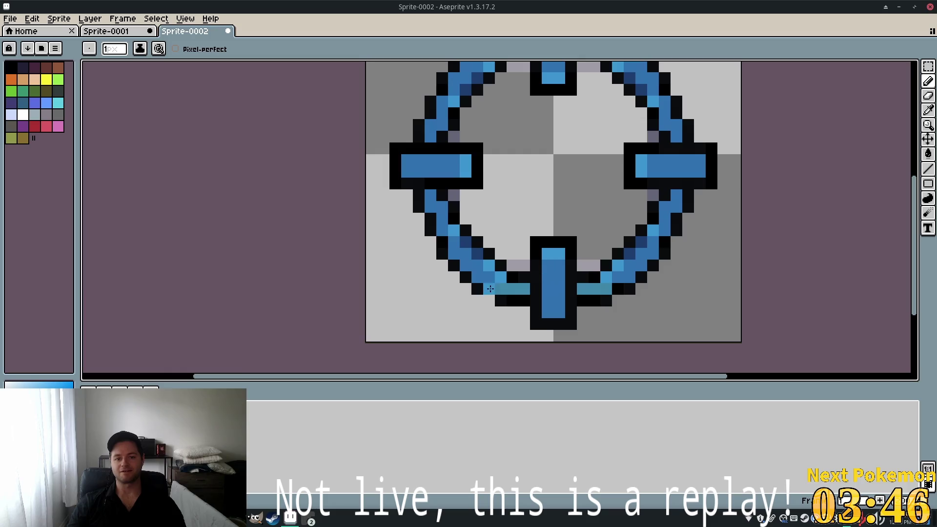
{"action": "key", "text": "i"}
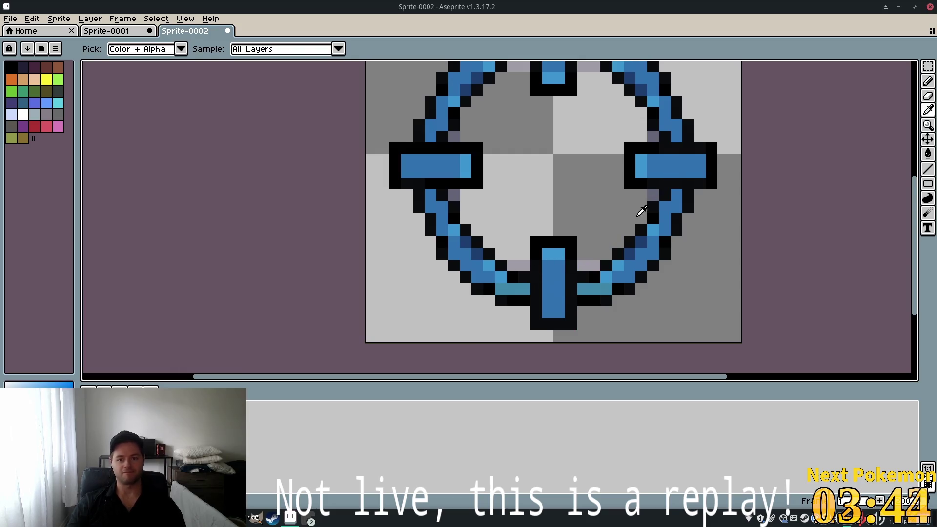
{"action": "key", "text": "b"}
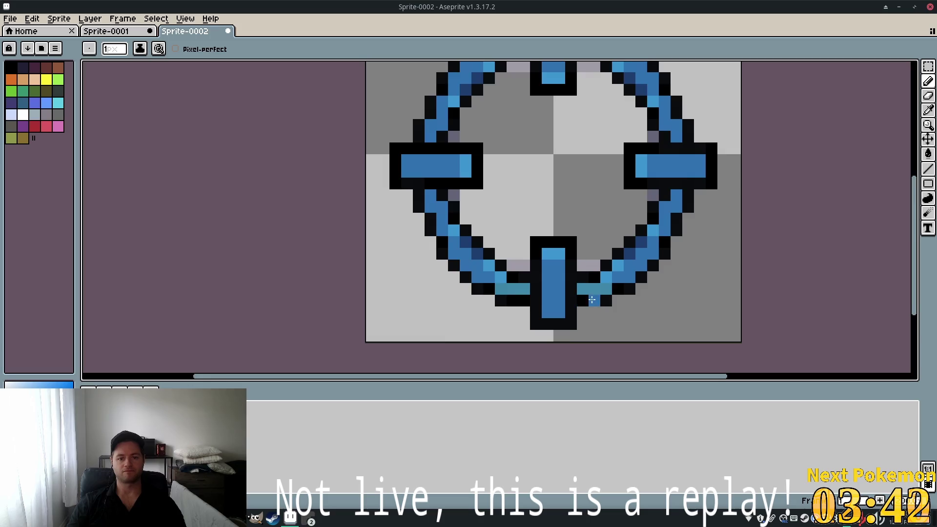
{"action": "scroll", "coordinate": [665, 305], "scroll_direction": "down", "scroll_amount": 3}
Re-export the edited sprite as cursor_crosshair.png, overwriting the existing file
{"action": "left_click", "coordinate": [10, 18]}
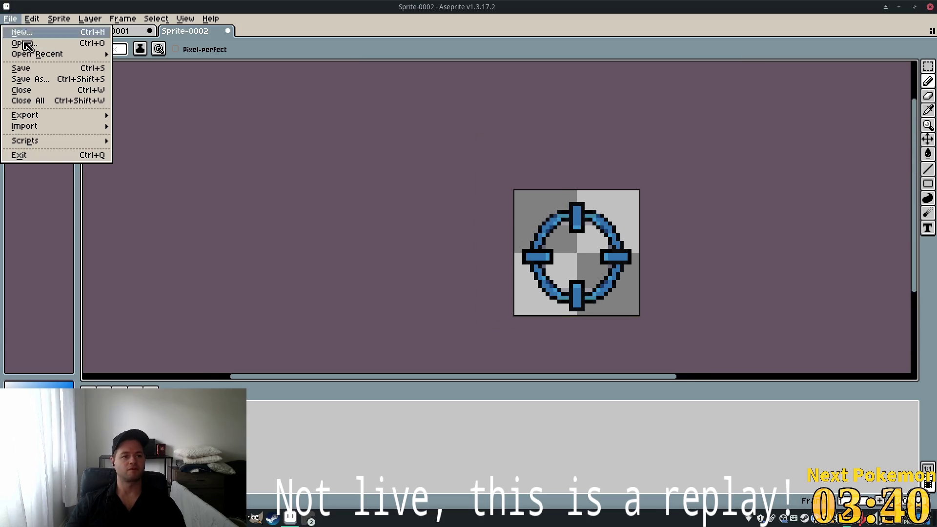
{"action": "mouse_move", "coordinate": [100, 115]}
{"action": "left_click", "coordinate": [147, 116]}
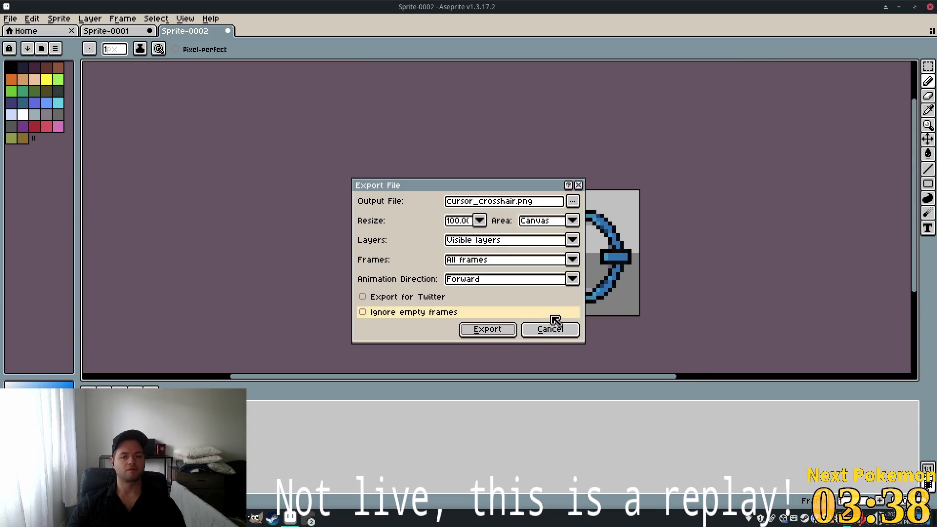
{"action": "left_click", "coordinate": [495, 329]}
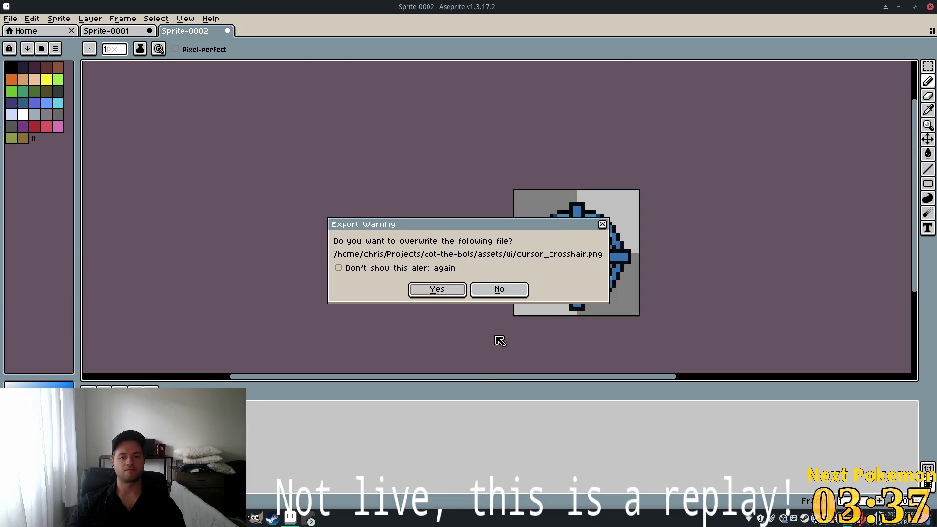
{"action": "left_click", "coordinate": [437, 289]}
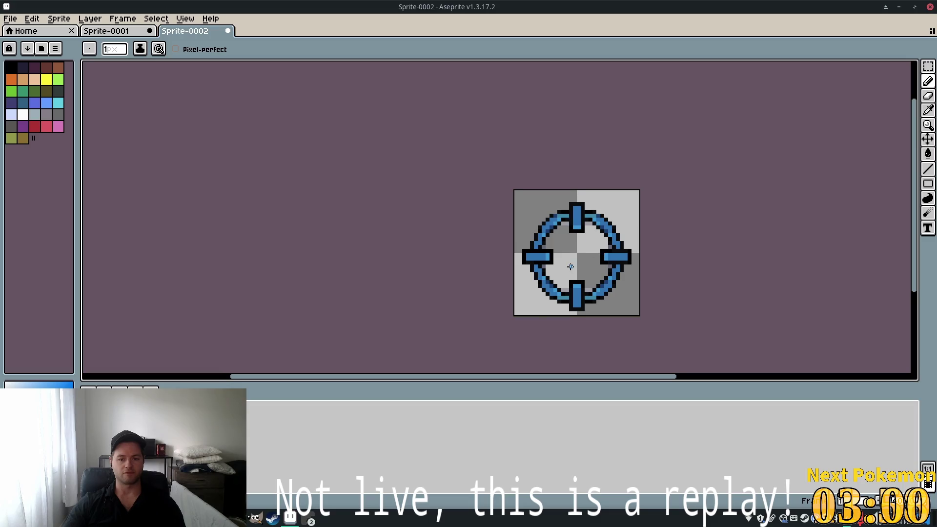
Export again over cursor_crosshair.png, then minimize Aseprite and switch to the Godot editor
{"action": "scroll", "coordinate": [570, 266], "scroll_direction": "up", "scroll_amount": 5}
{"action": "scroll", "coordinate": [590, 201], "scroll_direction": "down", "scroll_amount": 4}
{"action": "left_click", "coordinate": [10, 19]}
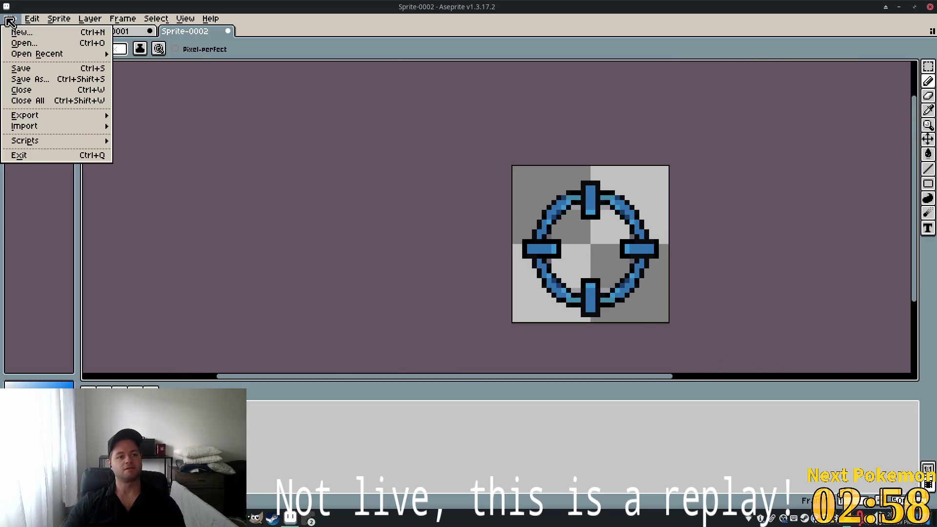
{"action": "mouse_move", "coordinate": [60, 115]}
{"action": "left_click", "coordinate": [174, 116]}
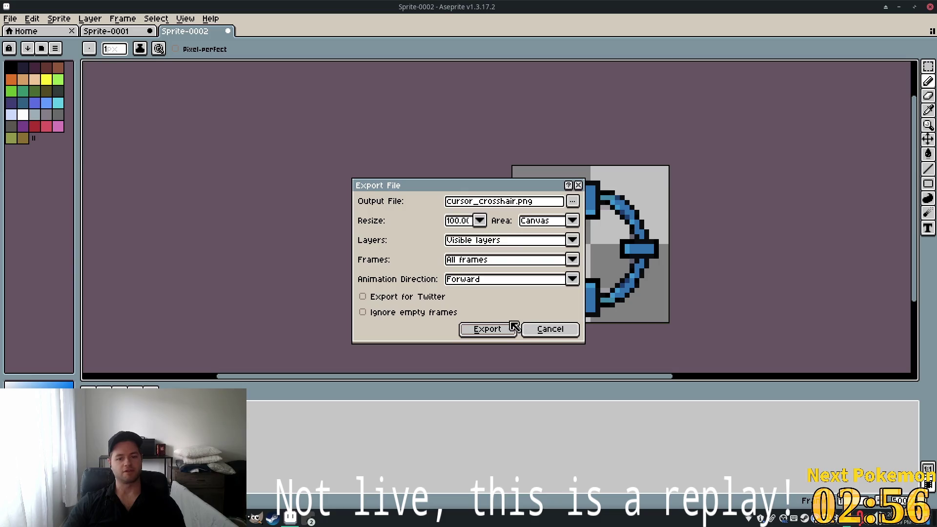
{"action": "left_click", "coordinate": [512, 324]}
{"action": "left_click", "coordinate": [437, 290]}
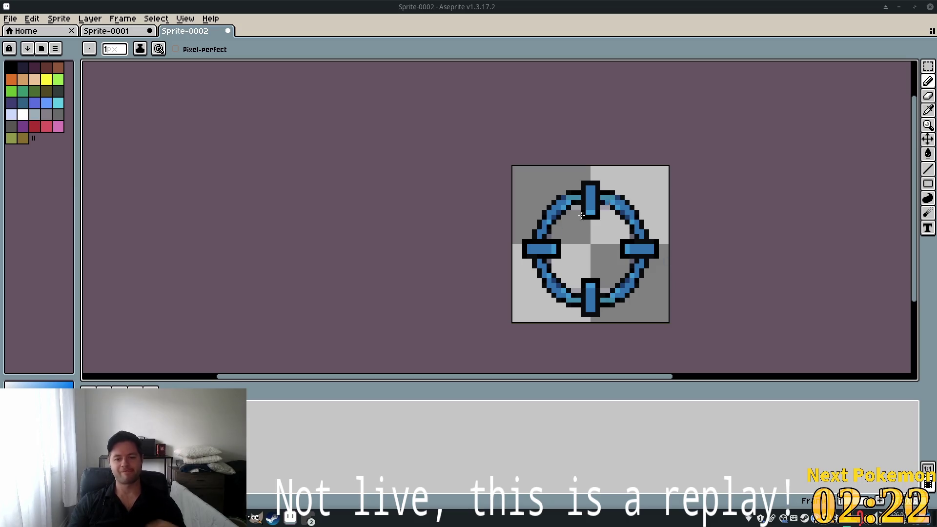
{"action": "left_click", "coordinate": [901, 7]}
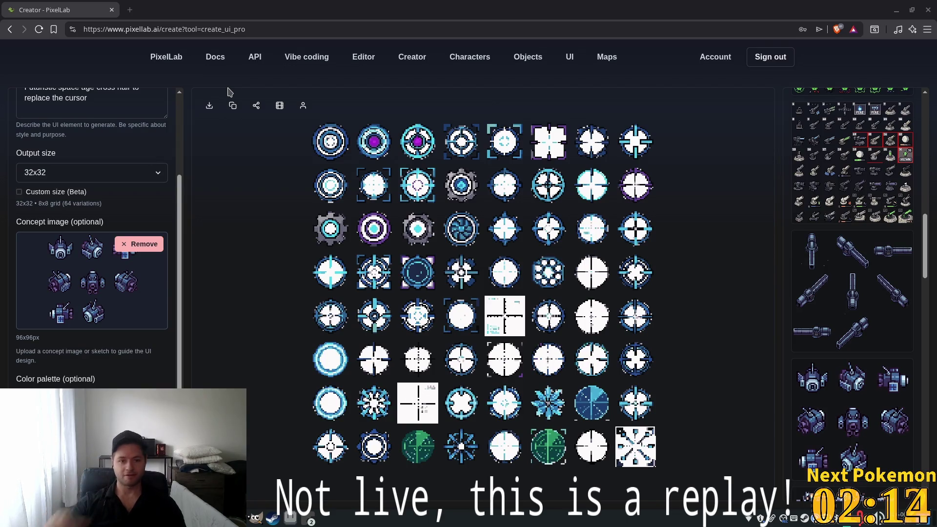
{"action": "key", "text": "alt+Tab"}
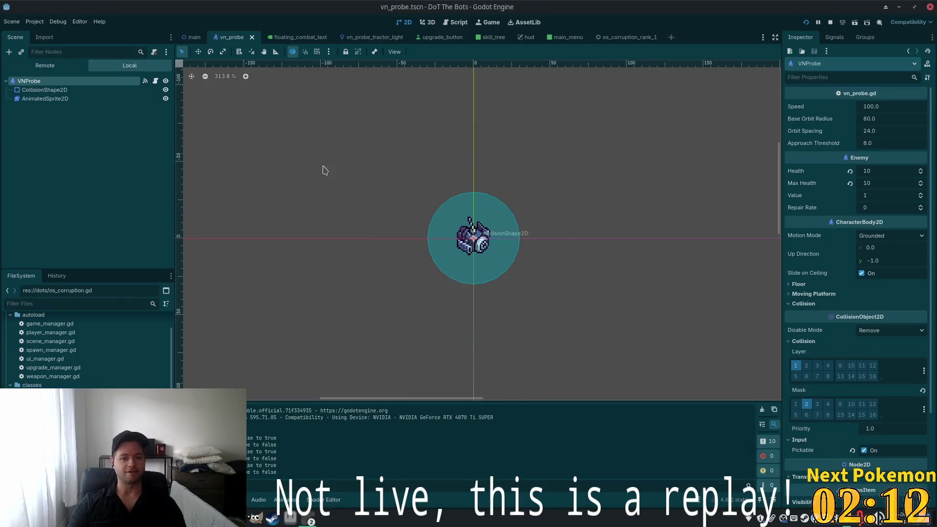
In Project Settings, set the Mouse Cursor custom image to res://assets/ui/cursor_crosshair.png
{"action": "left_click", "coordinate": [34, 21]}
{"action": "left_click", "coordinate": [39, 32]}
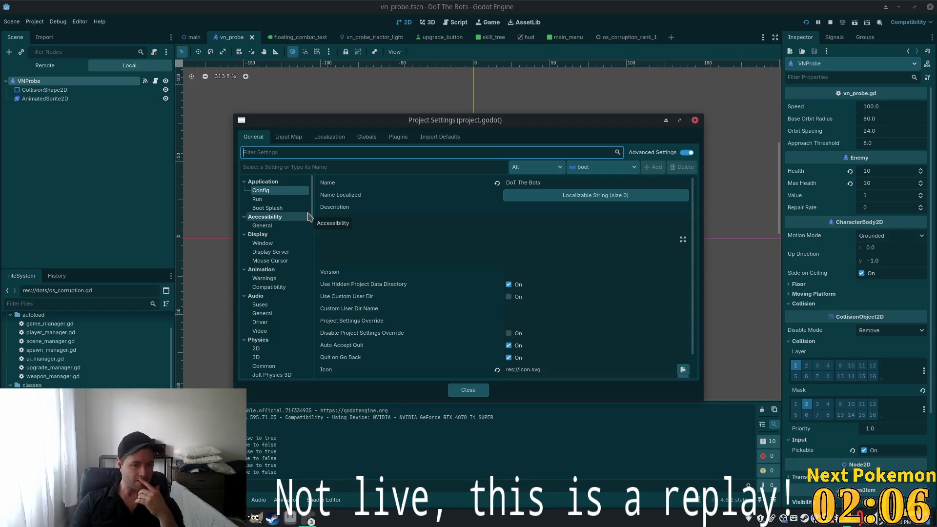
{"action": "left_click", "coordinate": [299, 260]}
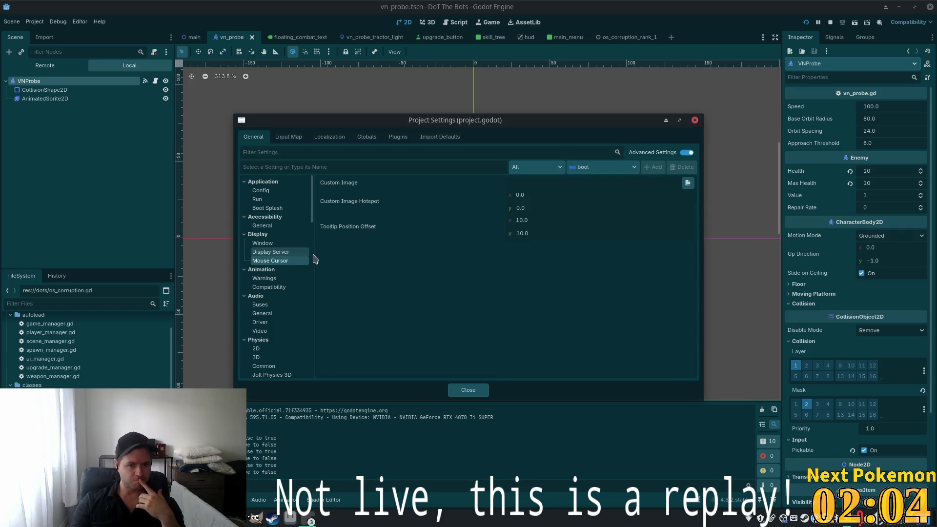
{"action": "left_click", "coordinate": [688, 183]}
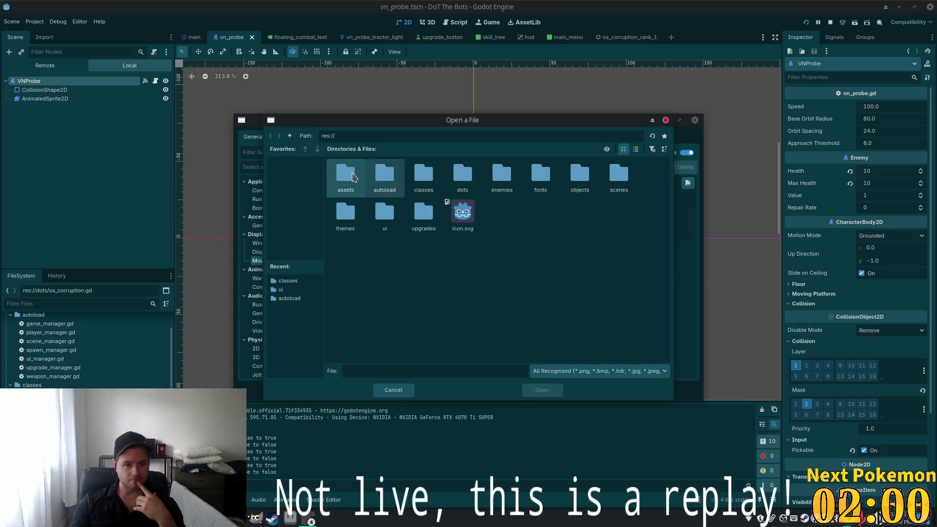
{"action": "double_click", "coordinate": [346, 173]}
{"action": "double_click", "coordinate": [437, 190]}
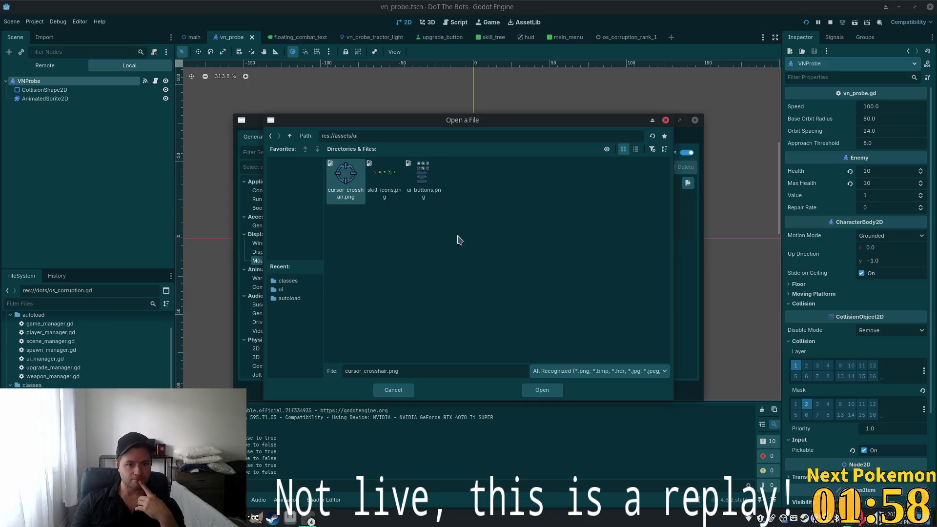
{"action": "double_click", "coordinate": [341, 183]}
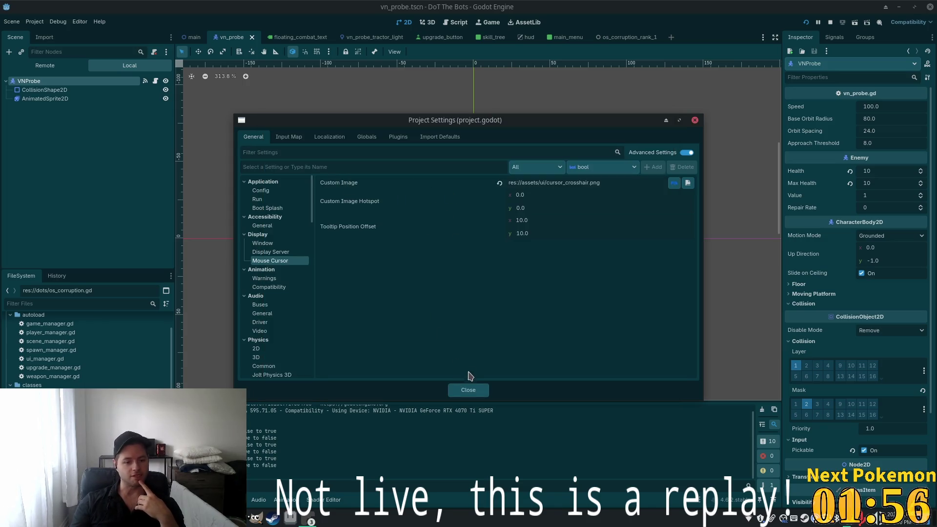
{"action": "left_click", "coordinate": [468, 390]}
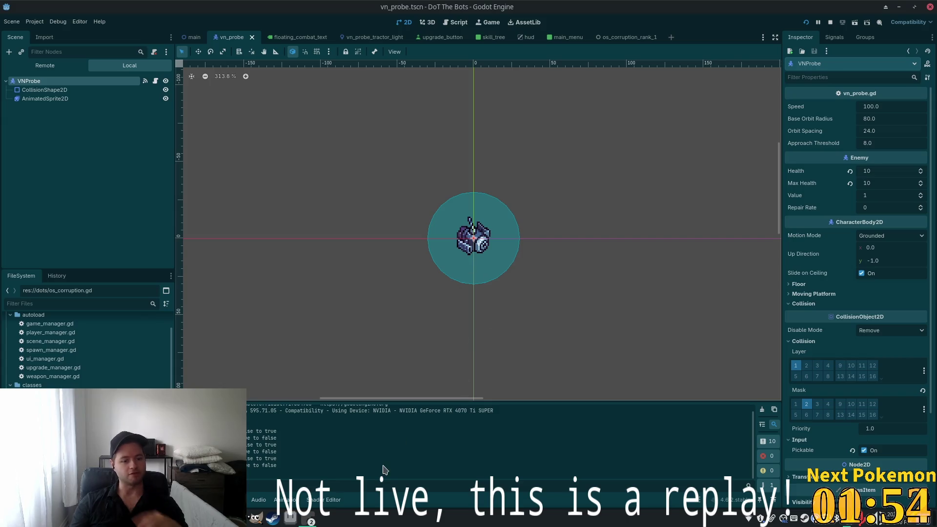
Back in Aseprite, fix stray pixels beside the crosshair's top, bottom, left and right bars
{"action": "left_click", "coordinate": [290, 518]}
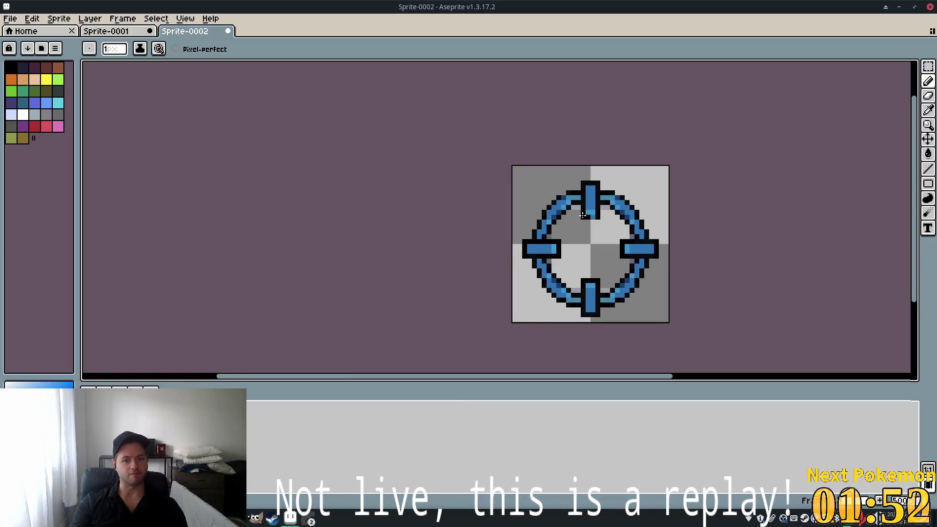
{"action": "scroll", "coordinate": [624, 228], "scroll_direction": "up", "scroll_amount": 6}
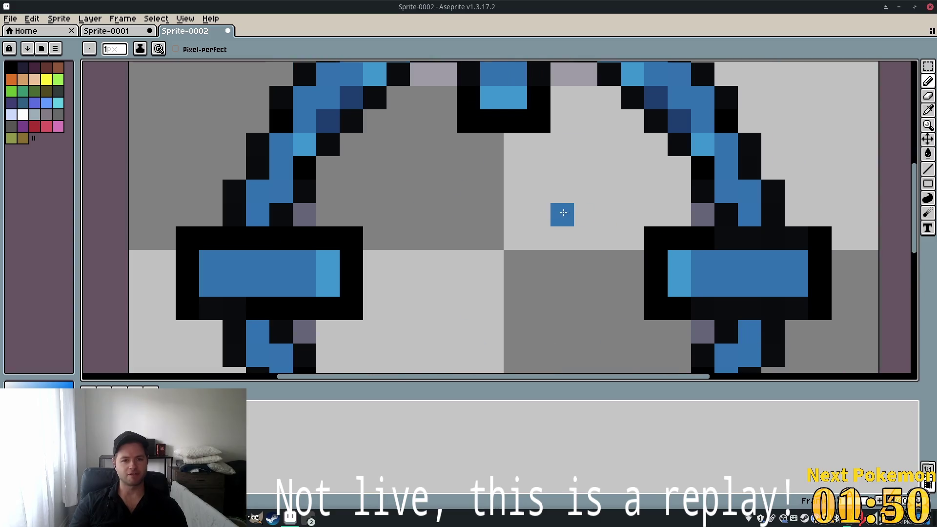
{"action": "scroll", "coordinate": [561, 212], "scroll_direction": "down", "scroll_amount": 2}
{"action": "left_click_drag", "start_coordinate": [504, 144], "coordinate": [491, 144]}
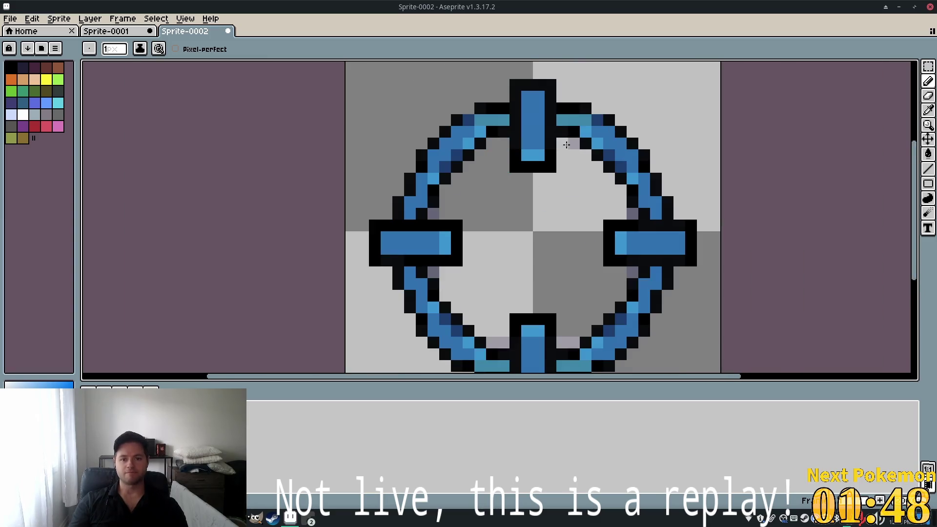
{"action": "left_click_drag", "start_coordinate": [562, 143], "coordinate": [574, 144]}
{"action": "left_click_drag", "start_coordinate": [580, 343], "coordinate": [496, 343]}
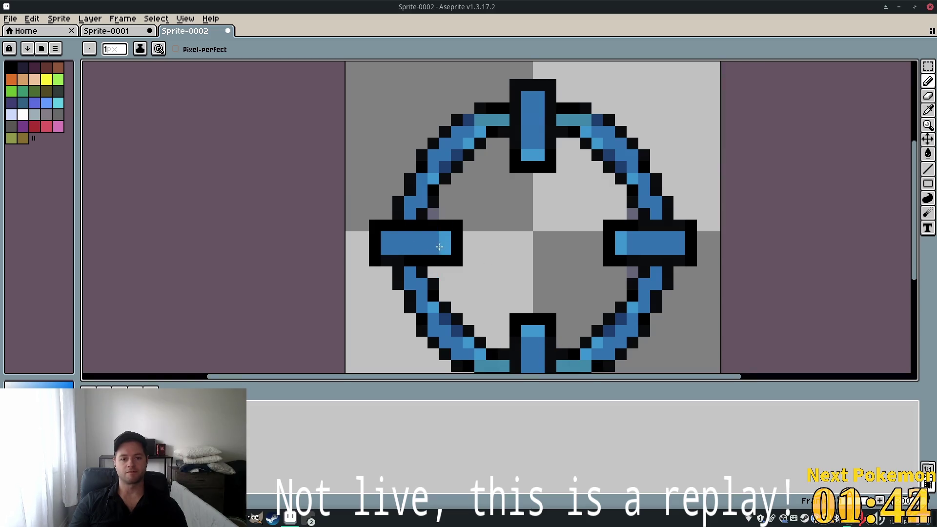
{"action": "left_click", "coordinate": [433, 215]}
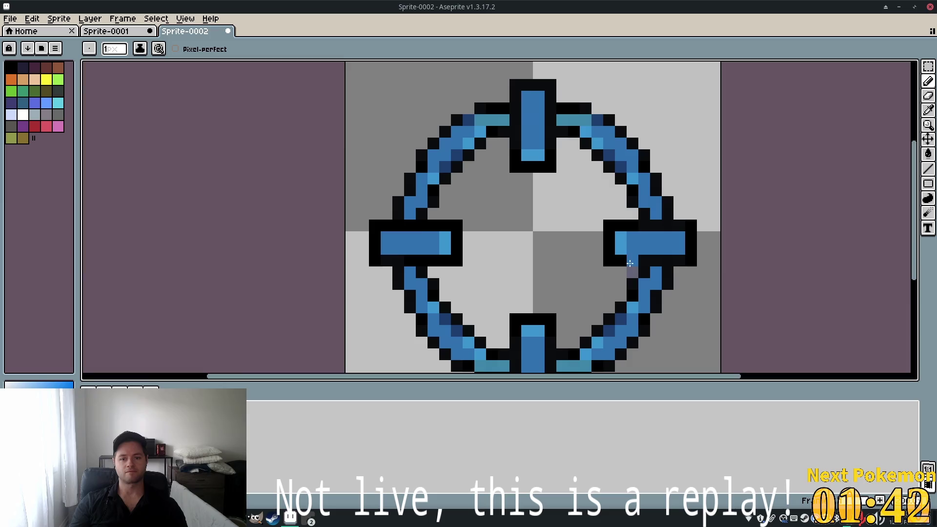
{"action": "left_click", "coordinate": [632, 272]}
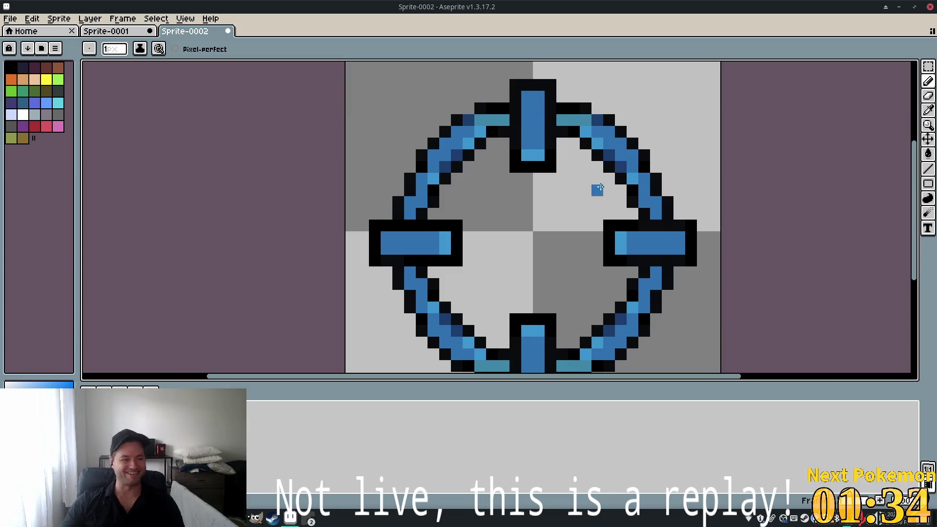
{"action": "left_click", "coordinate": [10, 18]}
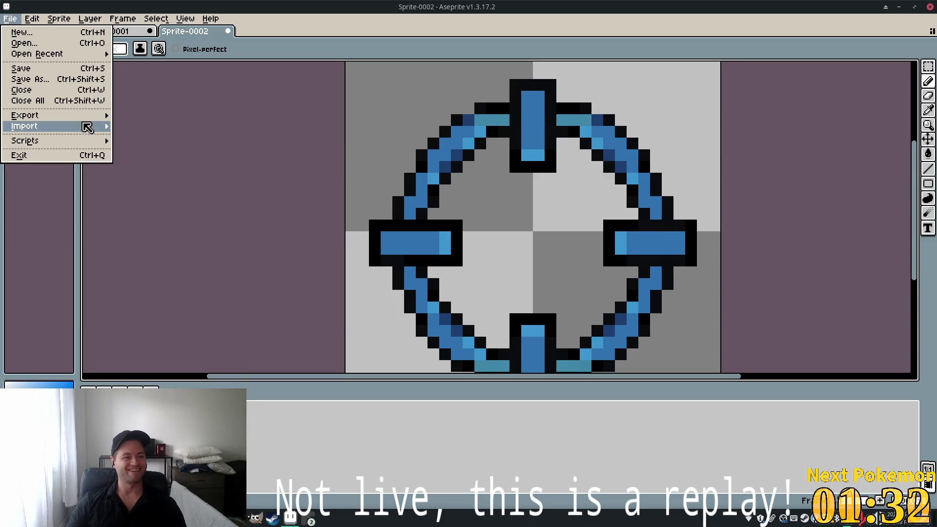
Export the cleaned crosshair over cursor_crosshair.png and return to Godot
{"action": "mouse_move", "coordinate": [74, 120]}
{"action": "left_click", "coordinate": [142, 119]}
{"action": "left_click", "coordinate": [487, 329]}
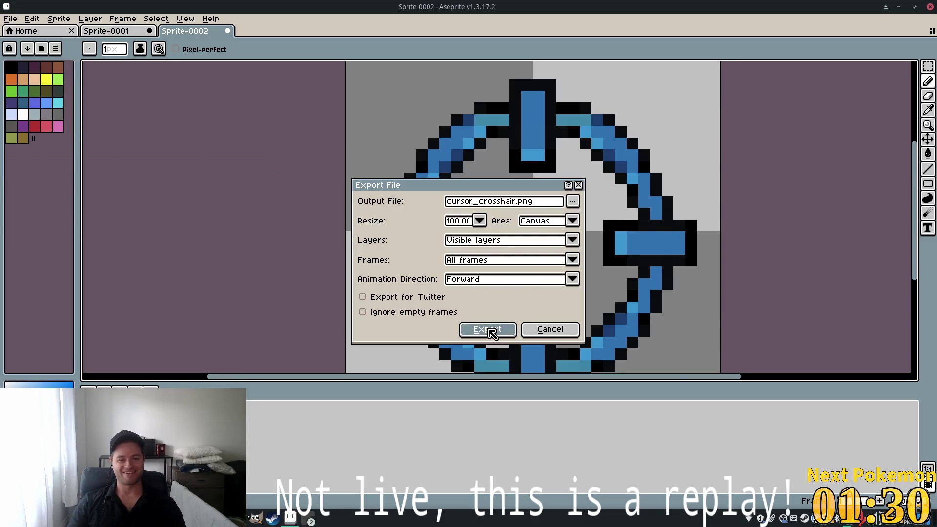
{"action": "left_click", "coordinate": [445, 290]}
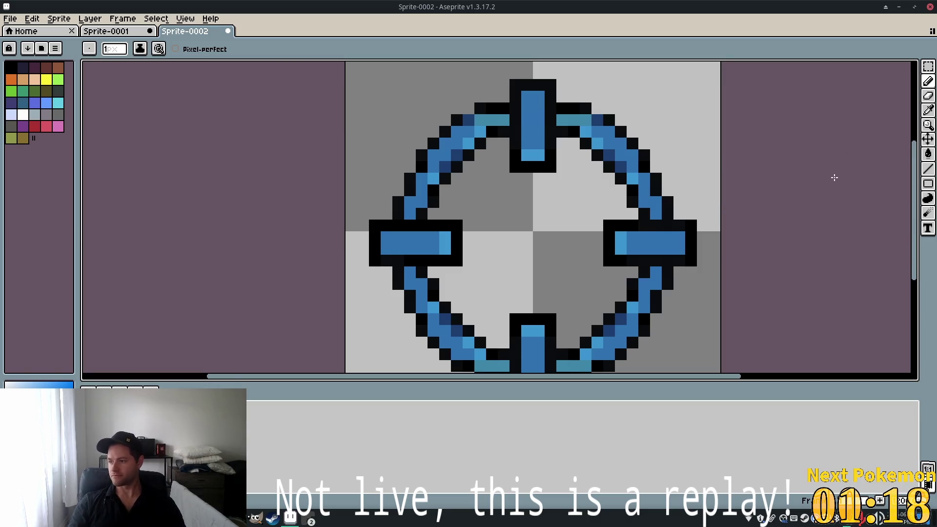
{"action": "key", "text": "alt+Tab"}
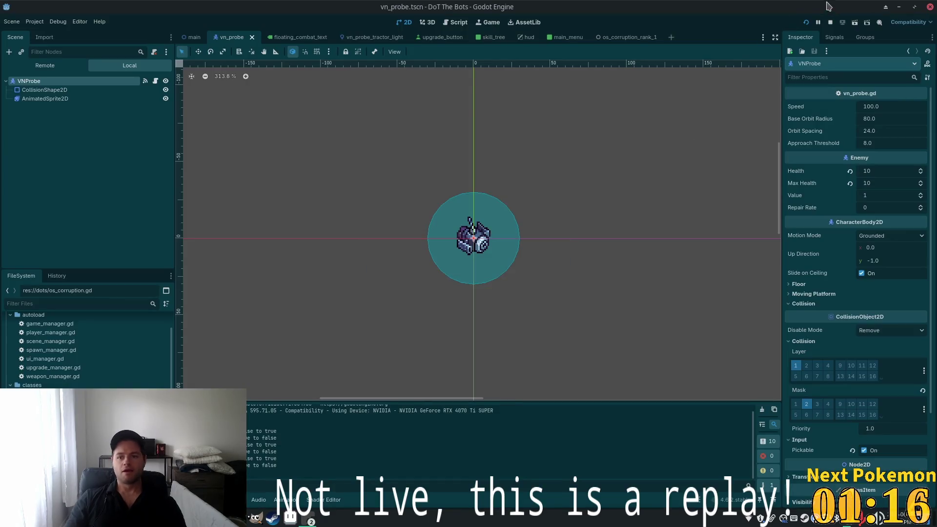
Run the project to check the crosshair cursor, then stop the game with F8
{"action": "left_click", "coordinate": [806, 22]}
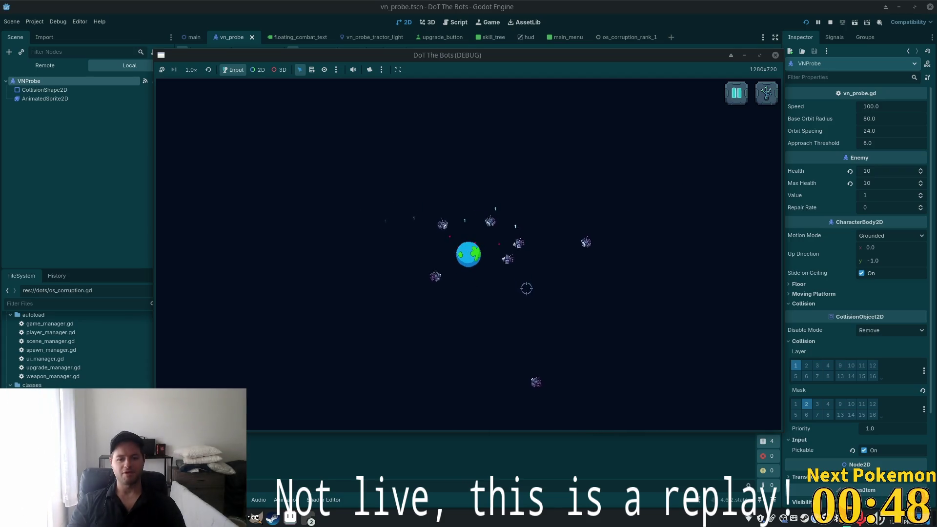
{"action": "key", "text": "F8"}
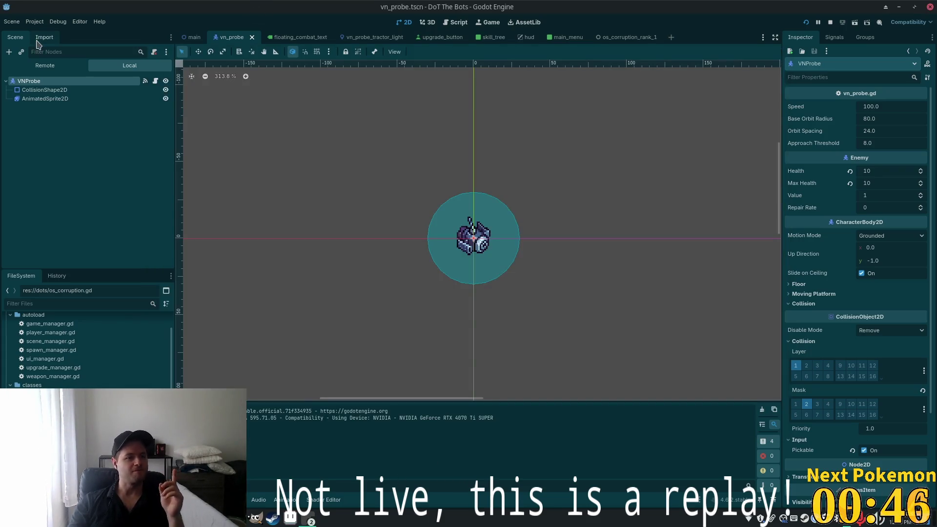
Set the custom mouse cursor hotspot to x 16, y 16 in Project Settings
{"action": "left_click", "coordinate": [34, 21]}
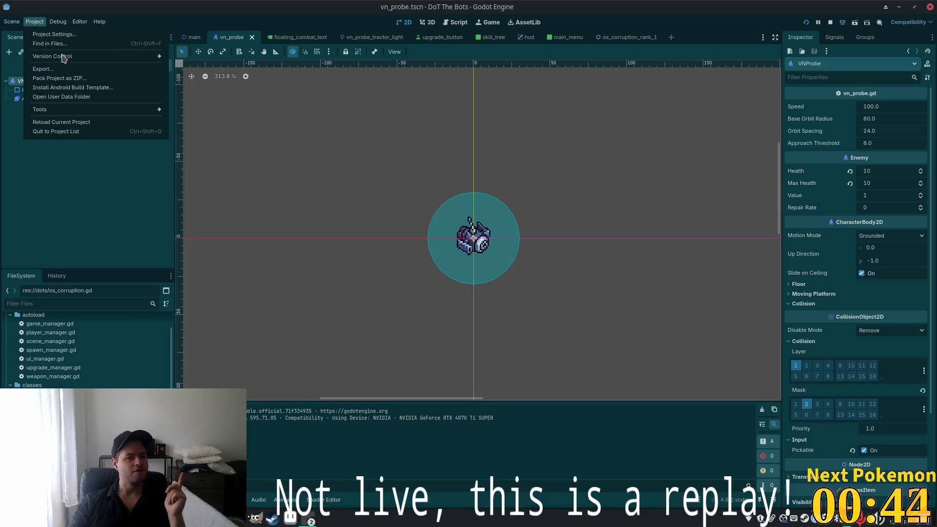
{"action": "left_click", "coordinate": [54, 34]}
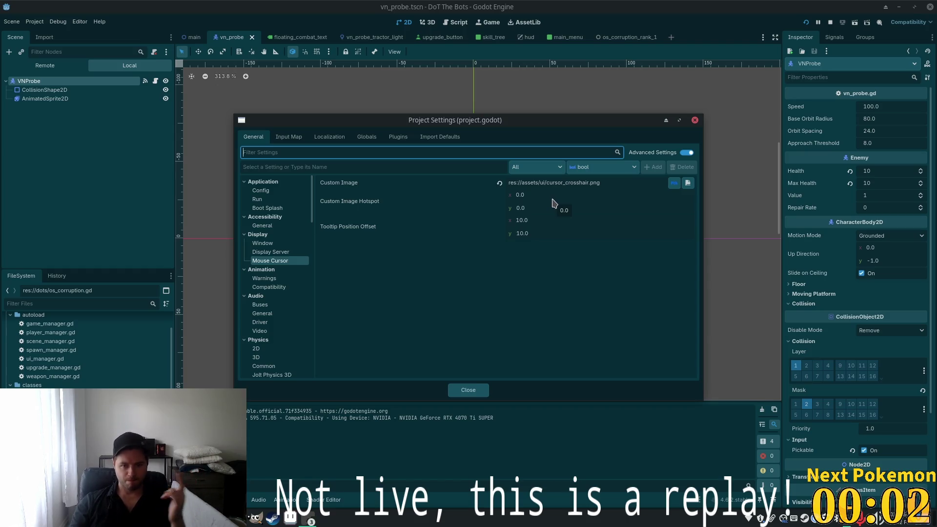
{"action": "left_click", "coordinate": [547, 196]}
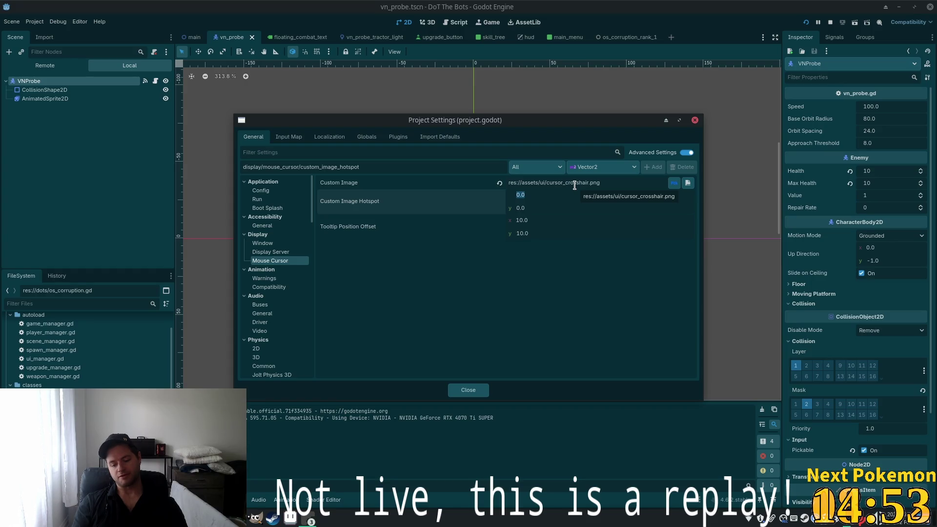
{"action": "type", "text": "16"}
{"action": "key", "text": "Tab"}
{"action": "type", "text": "16"}
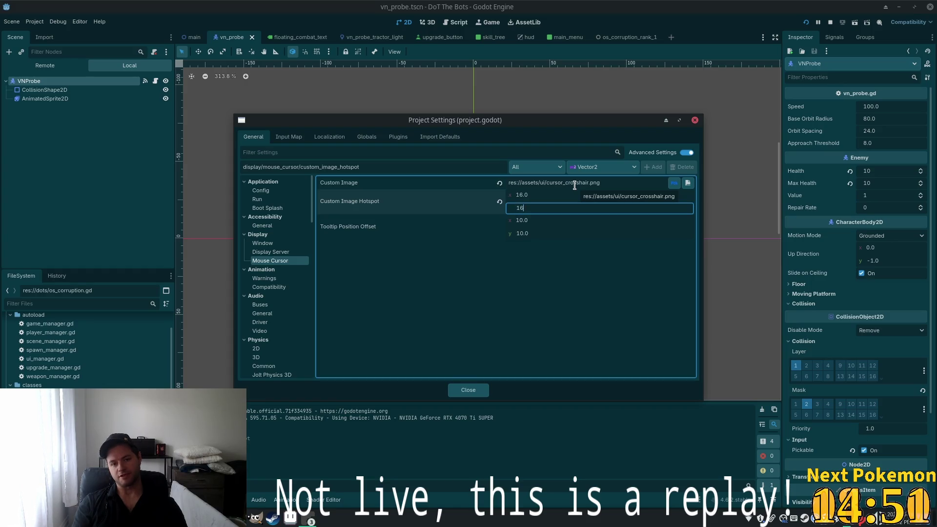
{"action": "key", "text": "Tab"}
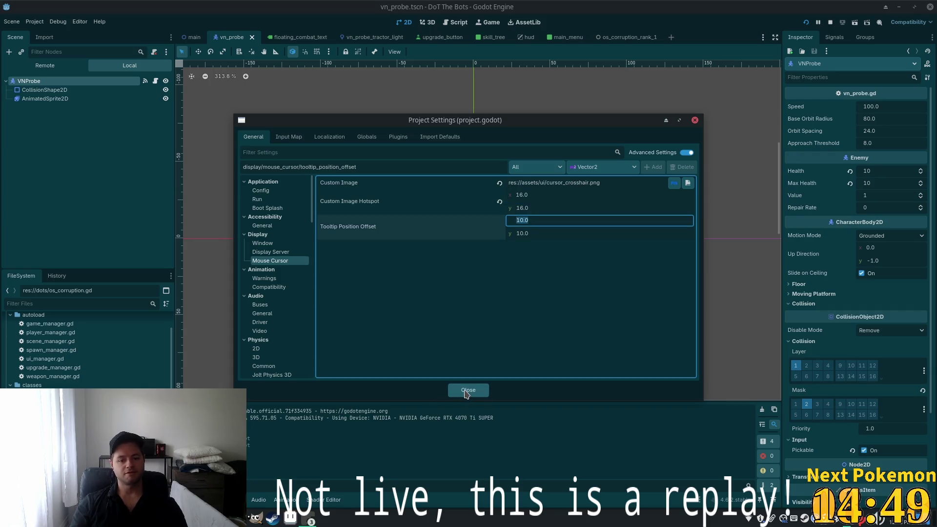
{"action": "left_click", "coordinate": [467, 390]}
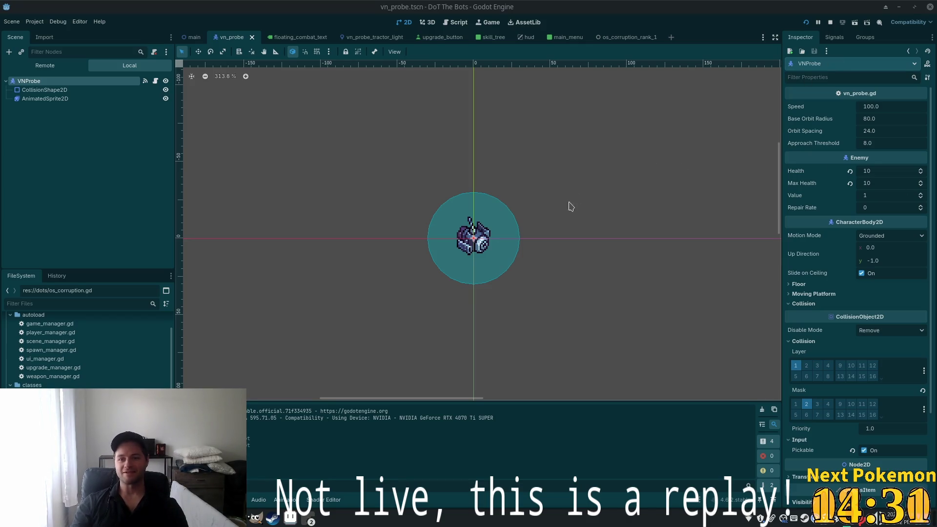
Launch the DoT The Bots debug run and reposition its game window beside the editor
{"action": "left_click", "coordinate": [806, 22]}
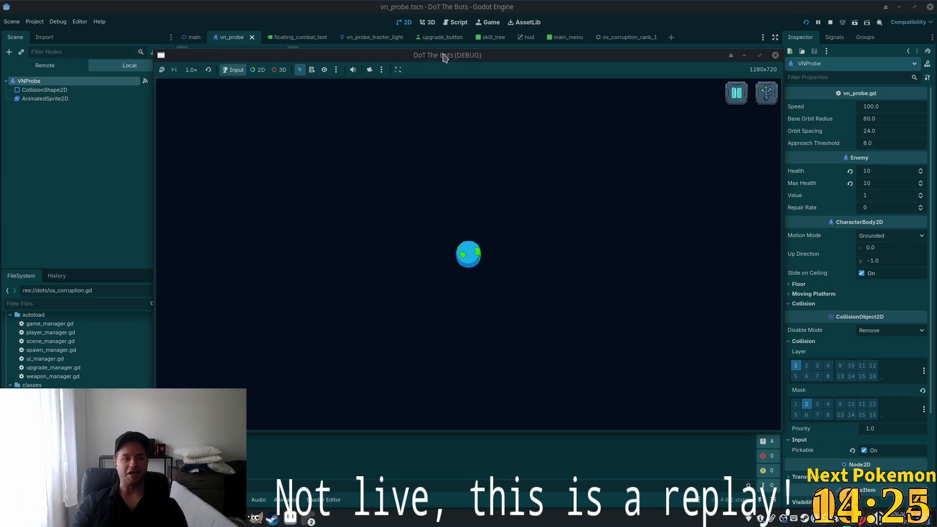
{"action": "mouse_move", "coordinate": [452, 58]}
{"action": "left_mouse_down"}
{"action": "mouse_move", "coordinate": [642, 82]}
{"action": "mouse_move", "coordinate": [637, 88]}
{"action": "left_mouse_up"}
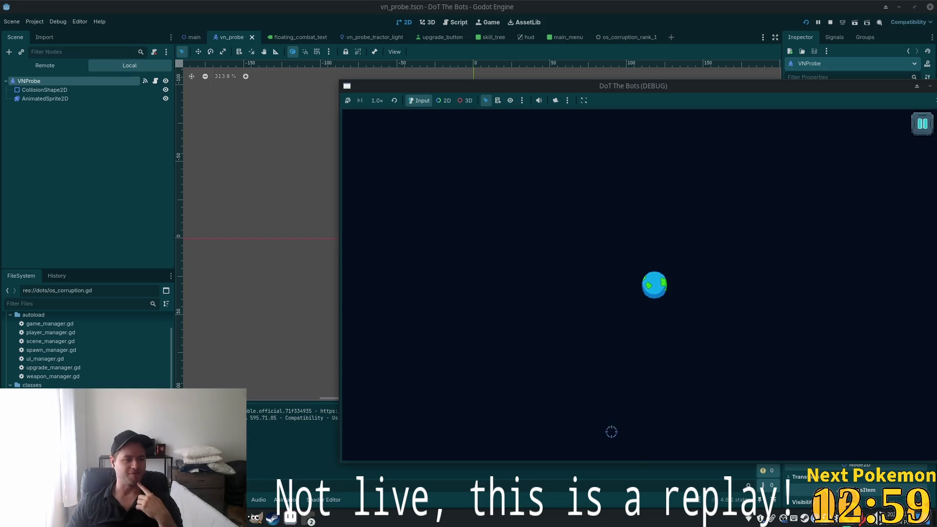
{"action": "mouse_move", "coordinate": [621, 92]}
{"action": "left_mouse_down"}
{"action": "mouse_move", "coordinate": [356, 56]}
{"action": "mouse_move", "coordinate": [413, 112]}
{"action": "left_mouse_up"}
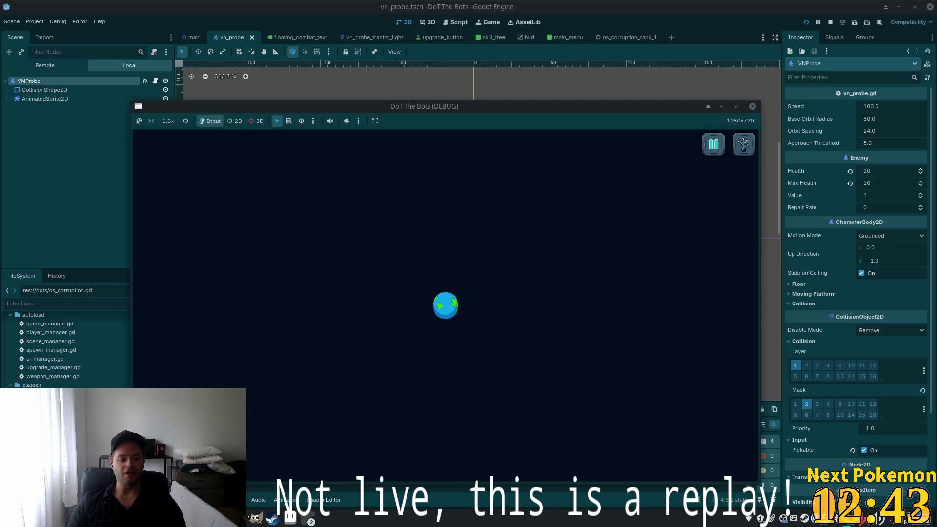
Bring a Brave browser window forward and place it over the right side of the screen
{"action": "right_click", "coordinate": [234, 519]}
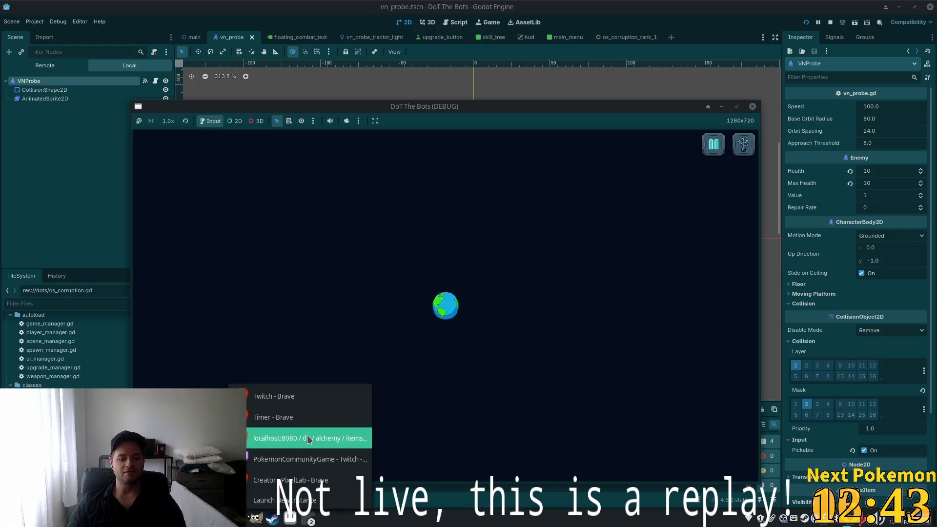
{"action": "left_click", "coordinate": [287, 397]}
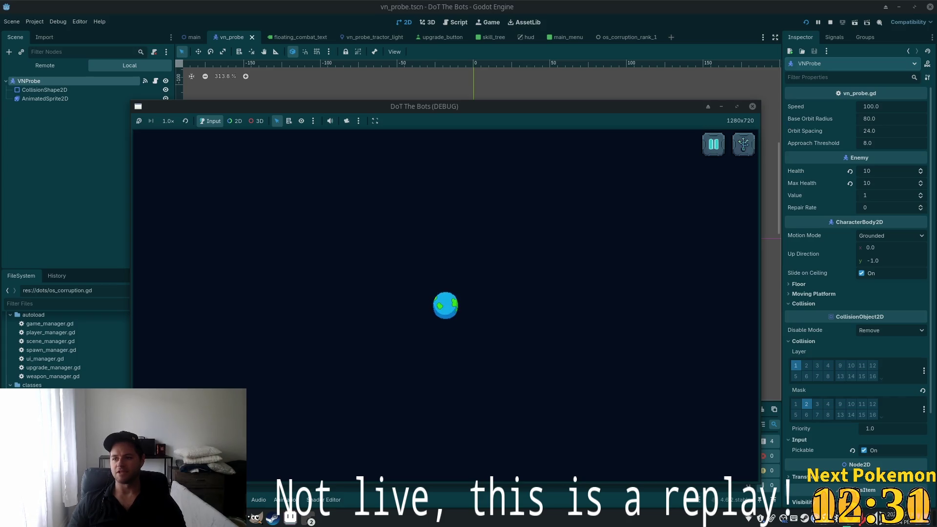
{"action": "left_click_drag", "start_coordinate": [895, 45], "coordinate": [839, 38]}
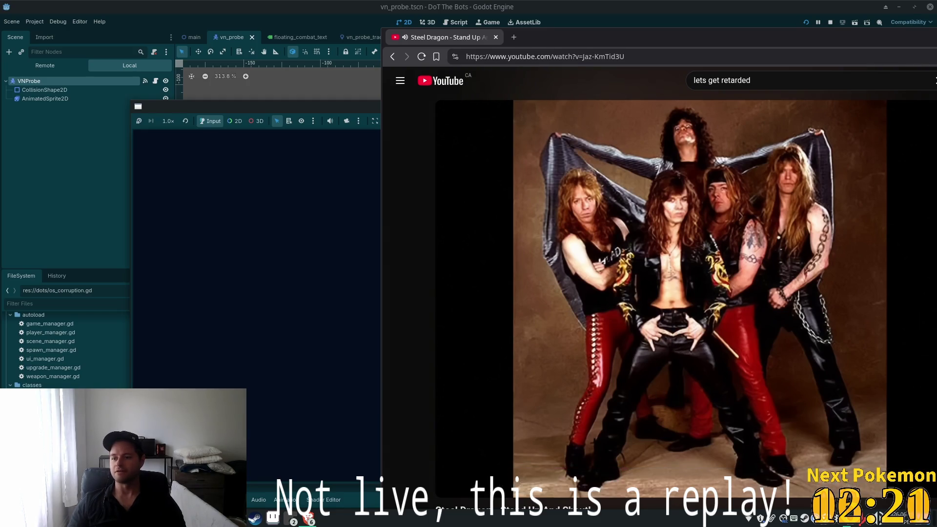
Hide the browser with Alt+Tab and pause the running game
{"action": "key", "text": "alt+Tab"}
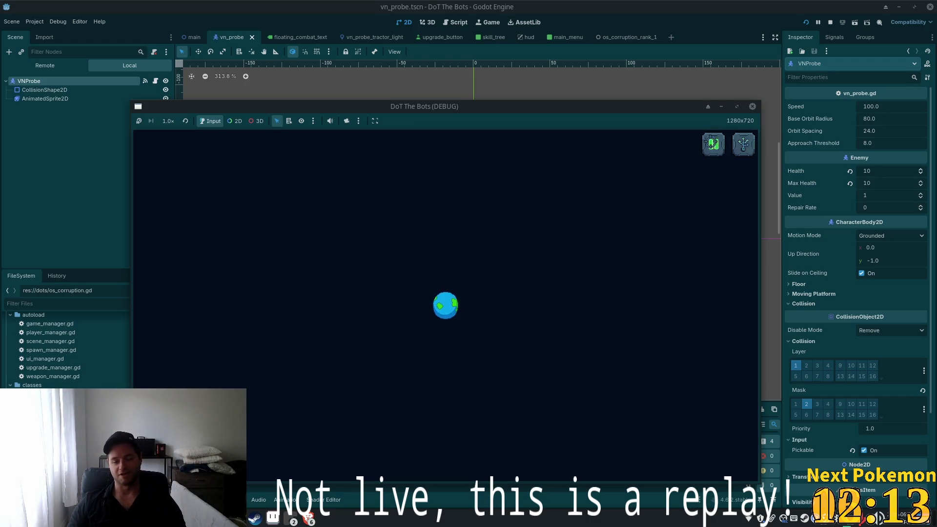
{"action": "left_click", "coordinate": [713, 144]}
Open and close the game's skill tree, then quit the debug run back to vn_probe
{"action": "left_click", "coordinate": [471, 279]}
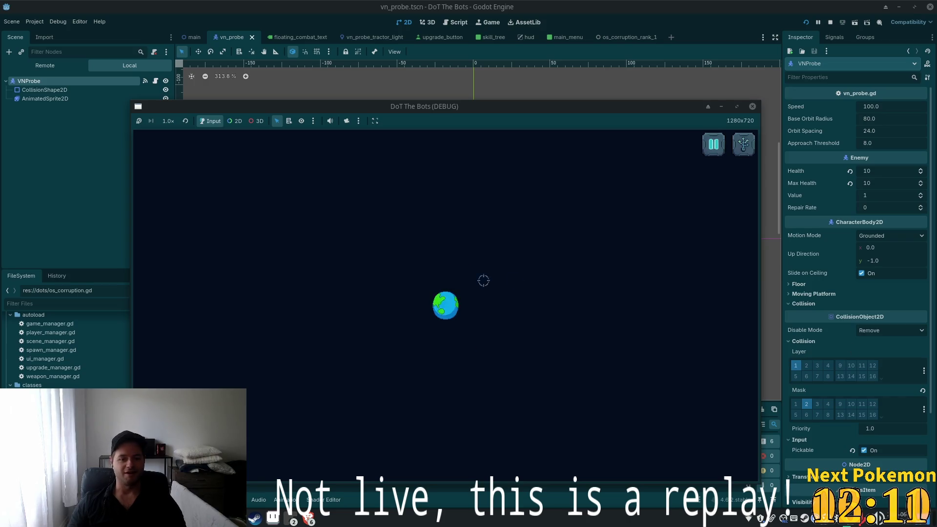
{"action": "left_click", "coordinate": [743, 144]}
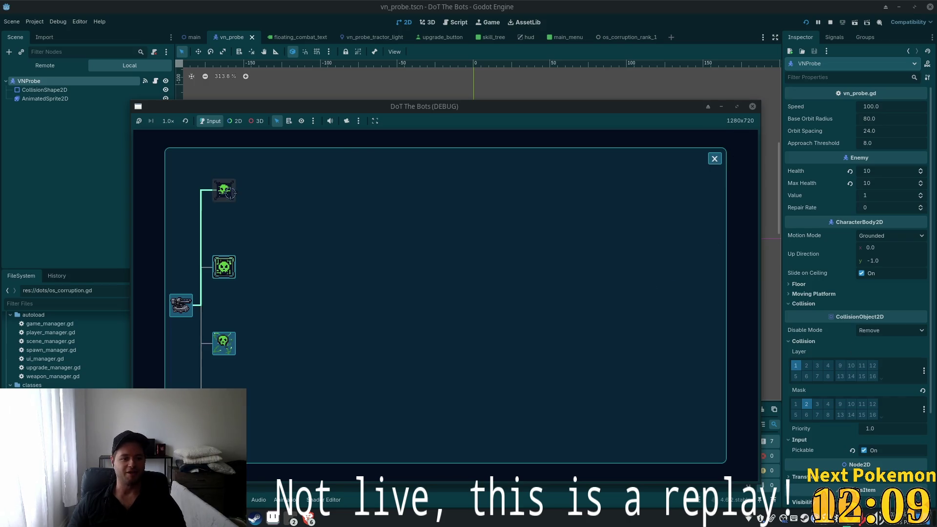
{"action": "left_click", "coordinate": [713, 159]}
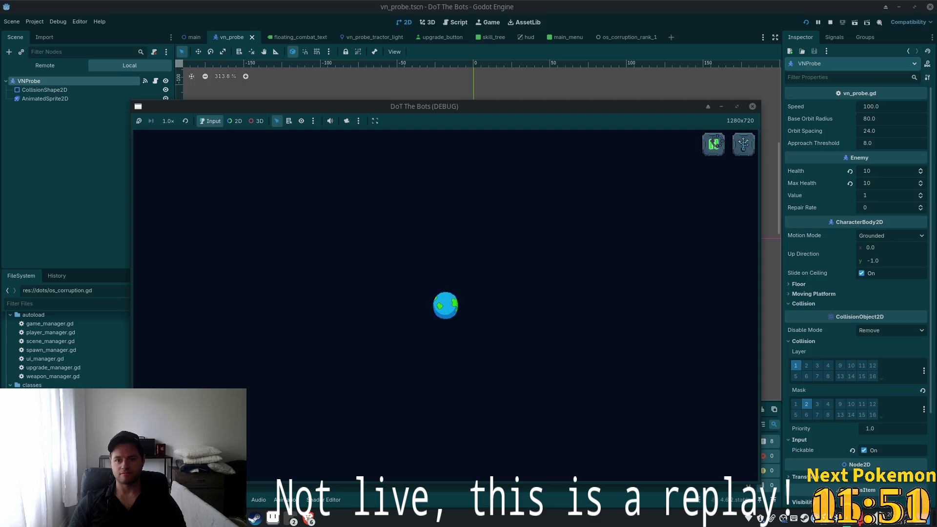
{"action": "left_click", "coordinate": [713, 144]}
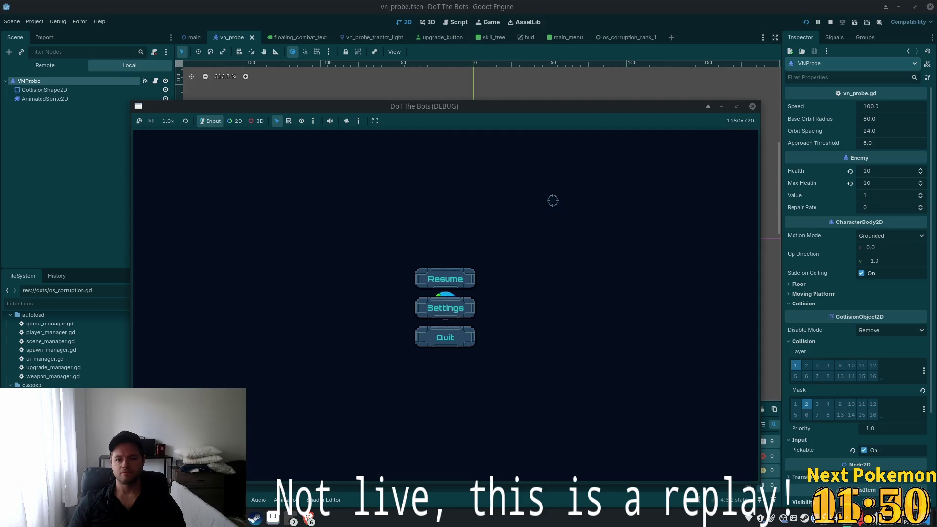
{"action": "left_click", "coordinate": [442, 279]}
{"action": "left_click", "coordinate": [706, 138]}
{"action": "left_click", "coordinate": [455, 335]}
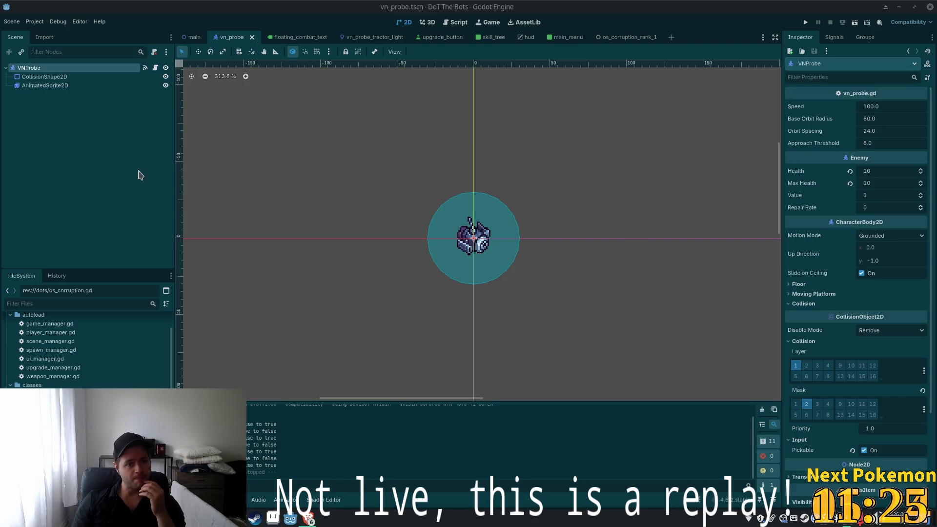
{"action": "left_click", "coordinate": [69, 77]}
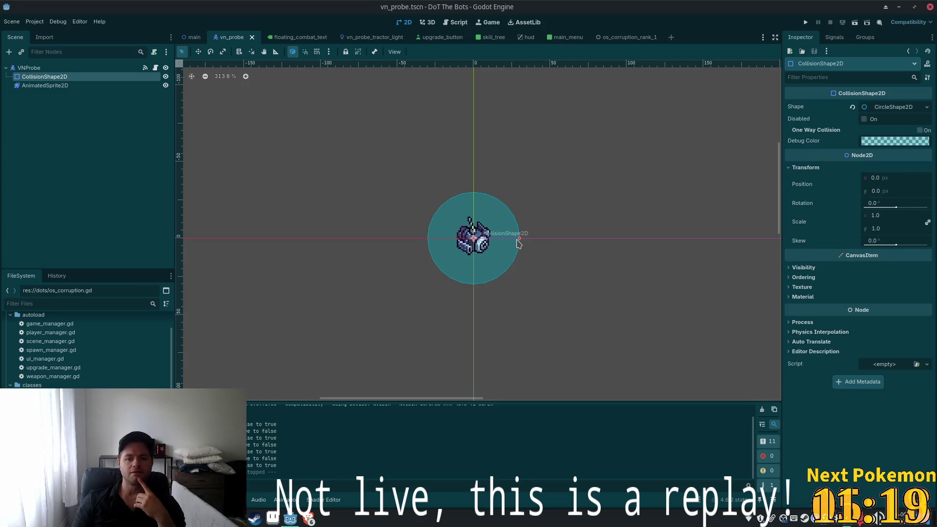
Set the probe's collision circle radius to 32 px and save vn_probe.tscn
{"action": "left_click", "coordinate": [894, 106]}
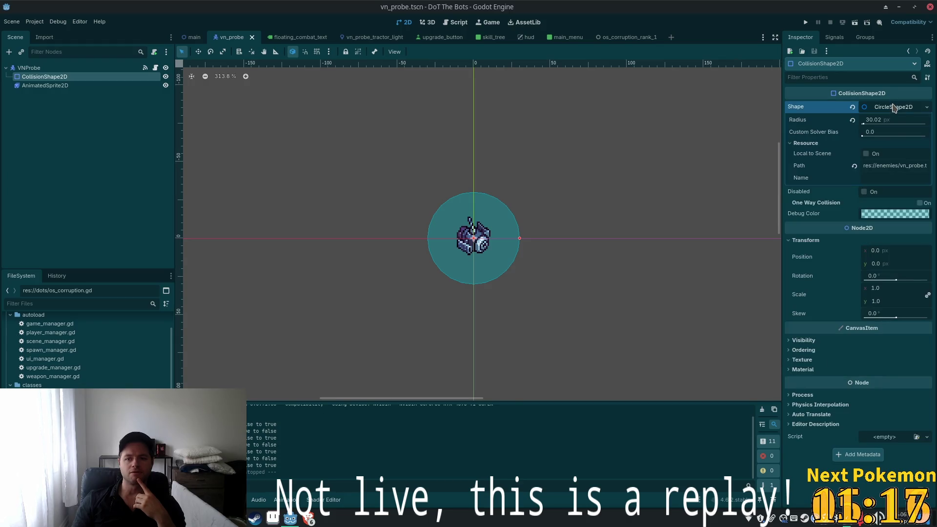
{"action": "left_click", "coordinate": [875, 120]}
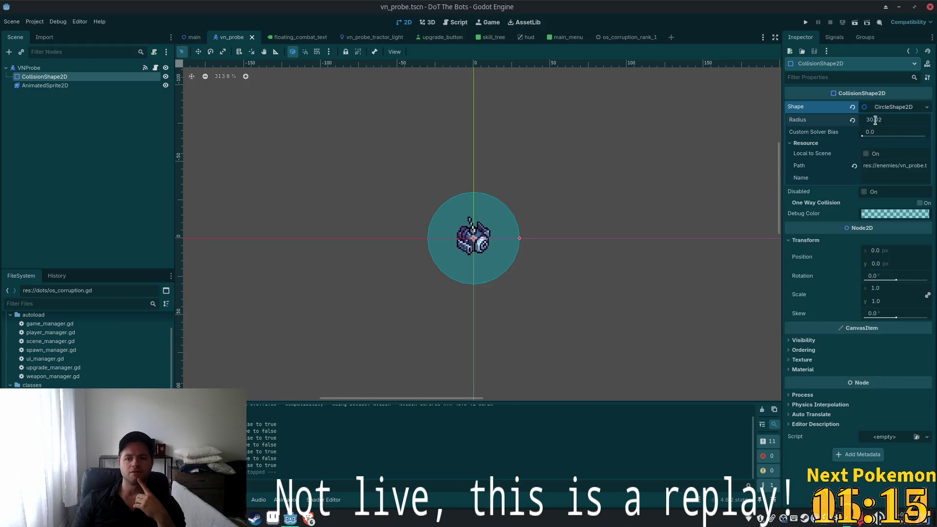
{"action": "left_click_drag", "start_coordinate": [882, 121], "coordinate": [872, 121]}
{"action": "type", "text": "32"}
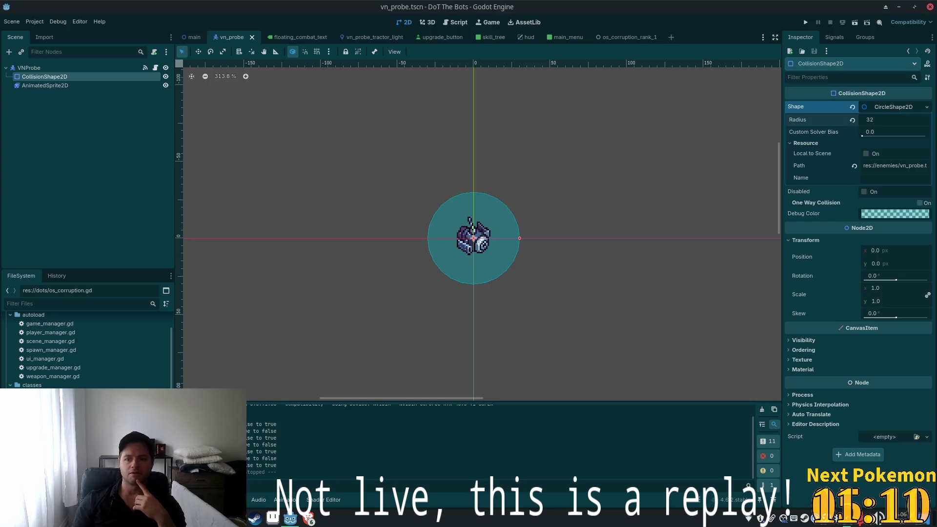
{"action": "key", "text": "Tab"}
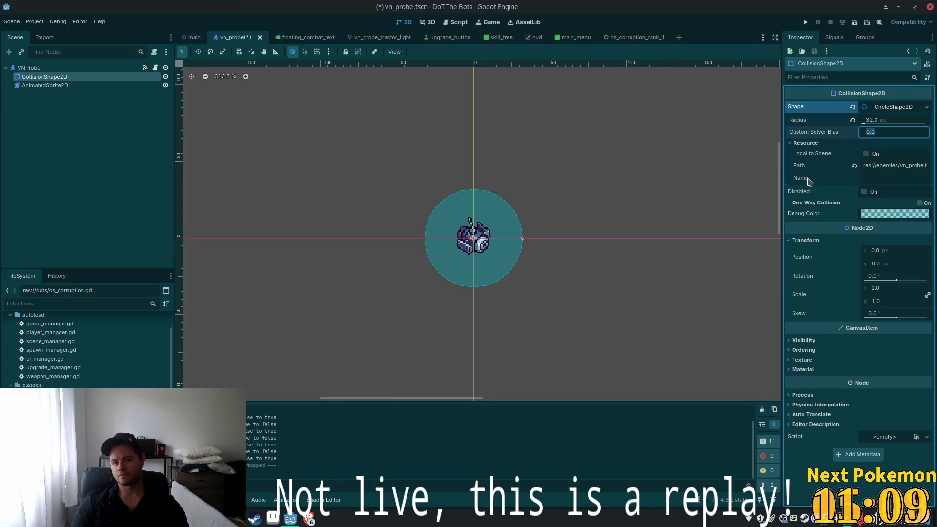
{"action": "key", "text": "ctrl+s"}
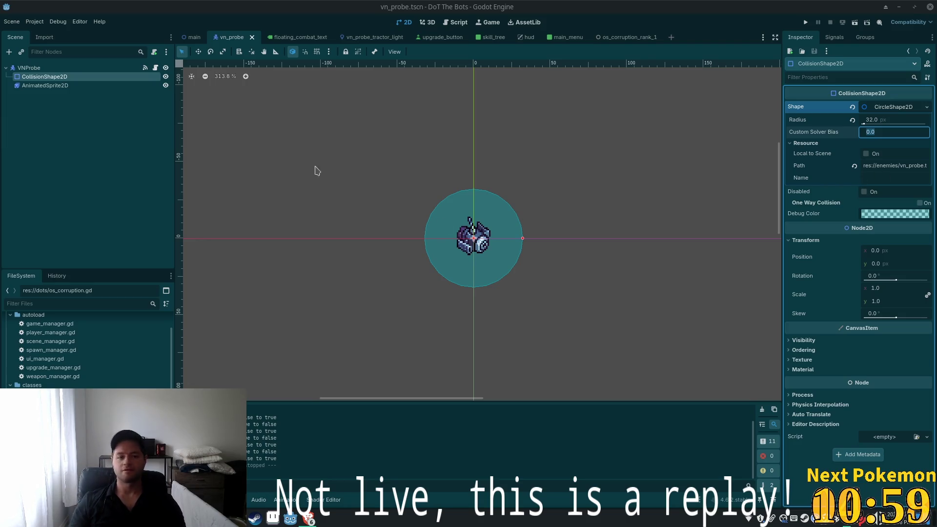
Review the VNProbe root and collision shape, then switch to the main.tscn scene
{"action": "left_click", "coordinate": [45, 69]}
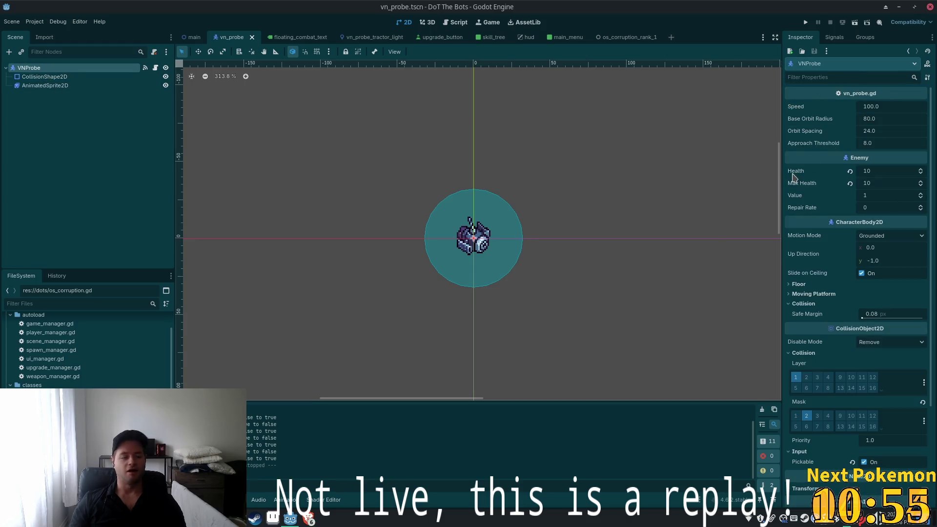
{"action": "mouse_move", "coordinate": [792, 175]}
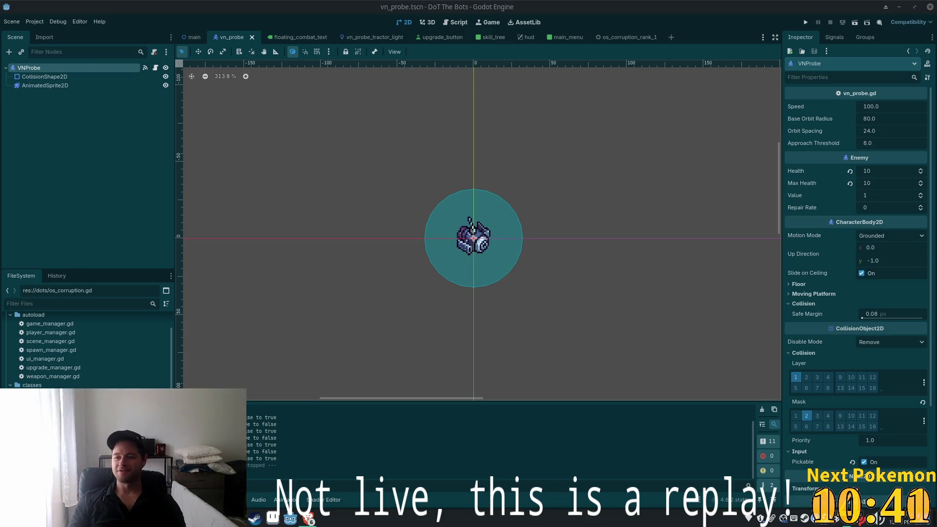
{"action": "left_click", "coordinate": [45, 76]}
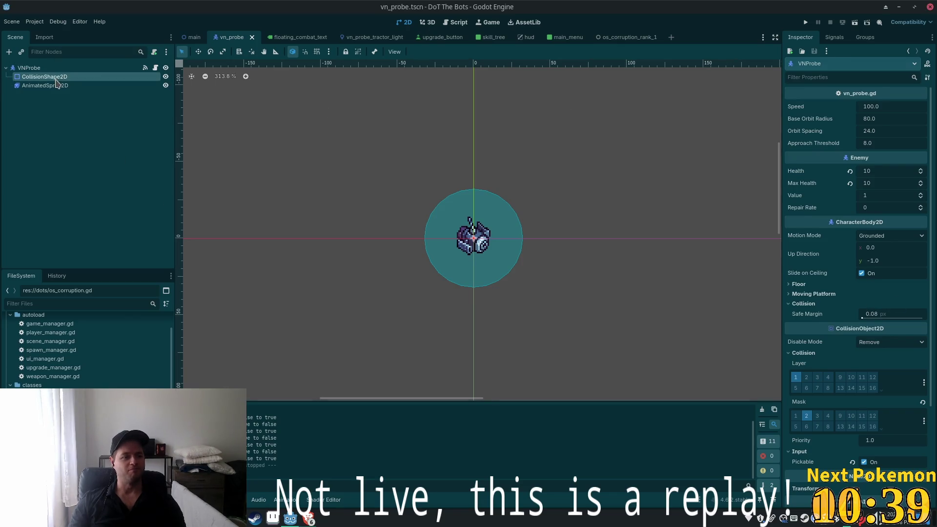
{"action": "left_click", "coordinate": [29, 67]}
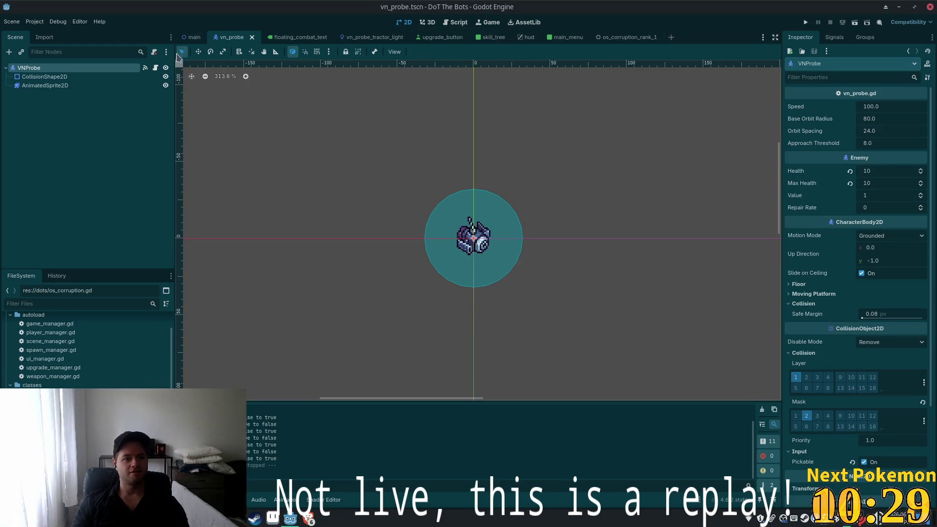
{"action": "left_click", "coordinate": [188, 41]}
{"action": "scroll", "coordinate": [607, 215], "scroll_direction": "up", "scroll_amount": 4}
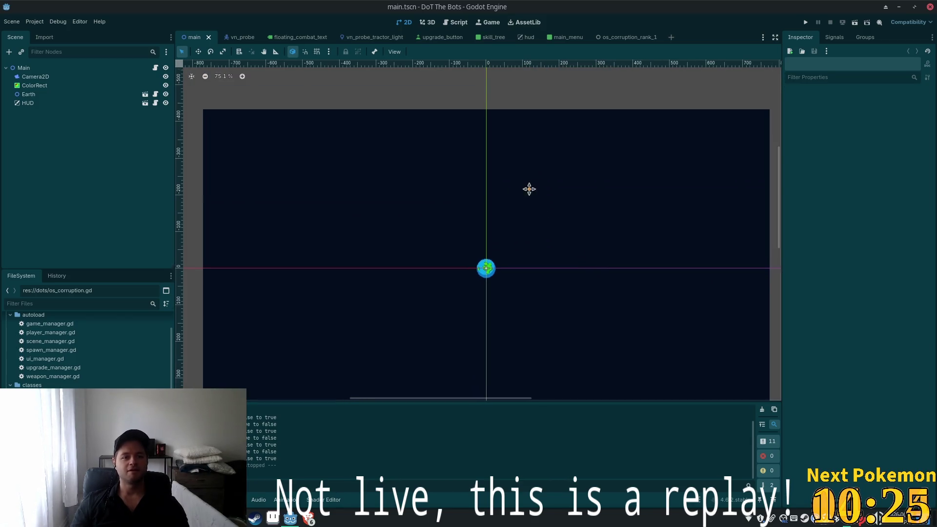
{"action": "scroll", "coordinate": [525, 178], "scroll_direction": "down", "scroll_amount": 1}
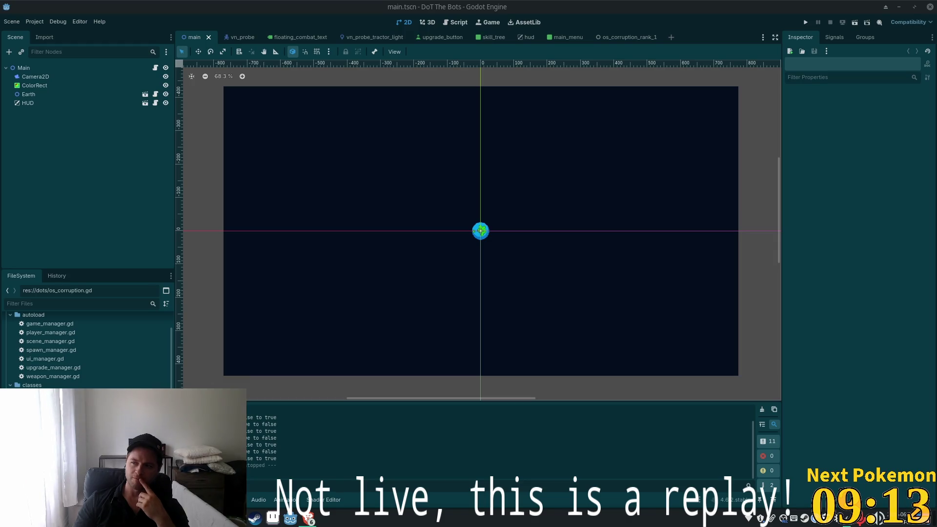
Browse the Google Images 'research icon' results, then return to the Godot editor
{"action": "key", "text": "alt+Tab"}
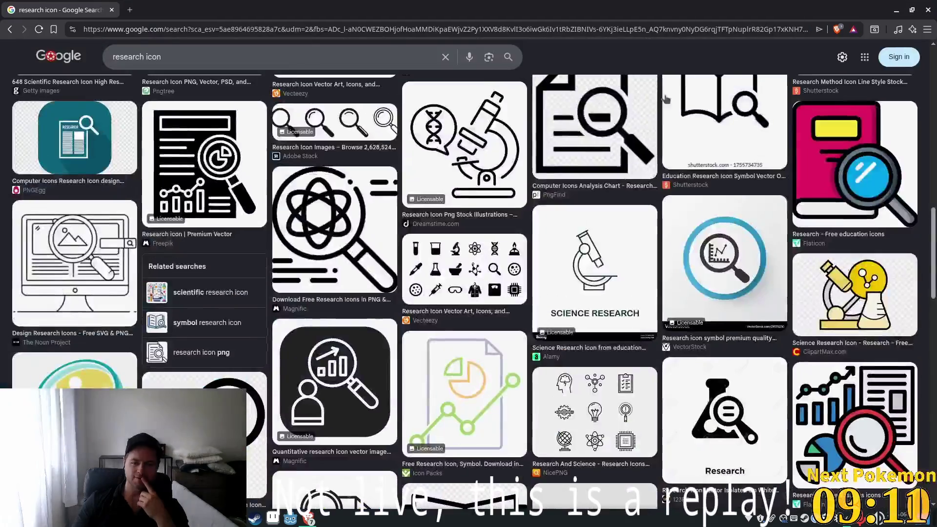
{"action": "scroll", "coordinate": [256, 316], "scroll_direction": "down", "scroll_amount": 5}
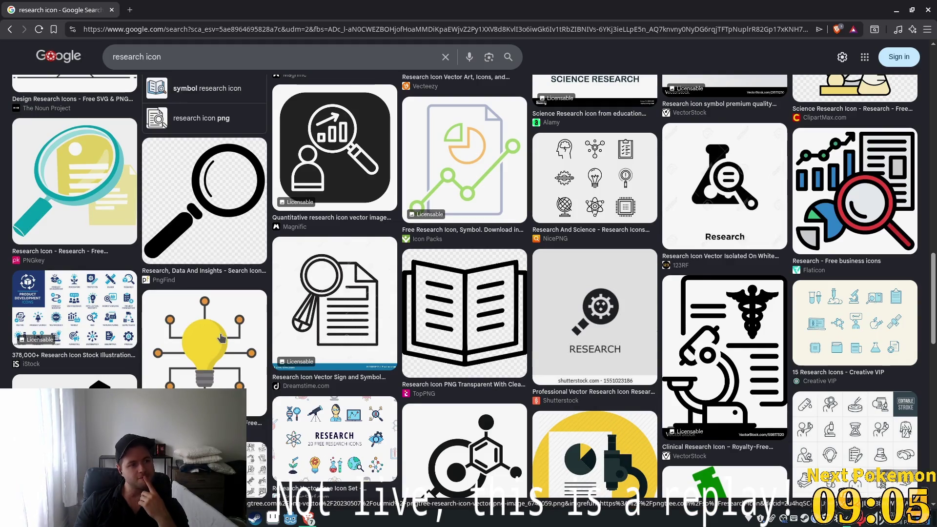
{"action": "scroll", "coordinate": [273, 327], "scroll_direction": "down", "scroll_amount": 5}
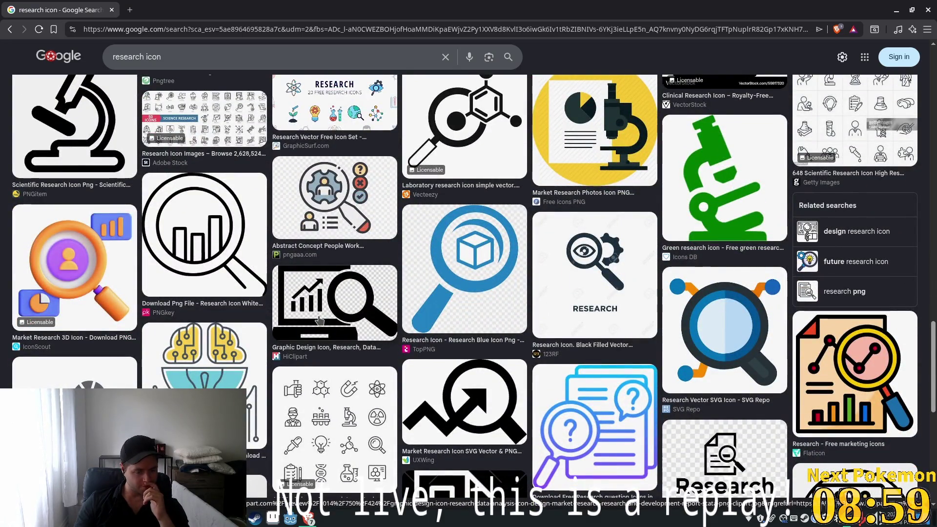
{"action": "scroll", "coordinate": [320, 320], "scroll_direction": "down", "scroll_amount": 2}
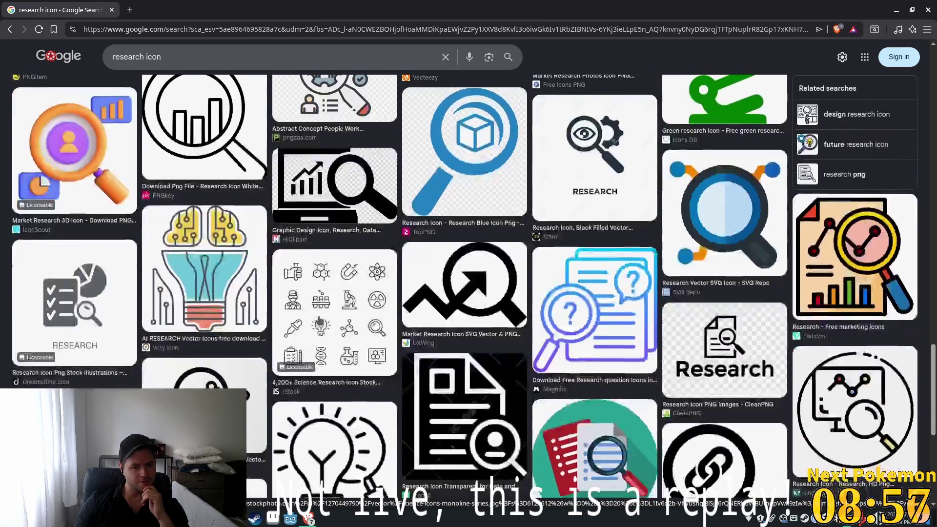
{"action": "scroll", "coordinate": [513, 287], "scroll_direction": "down", "scroll_amount": 1}
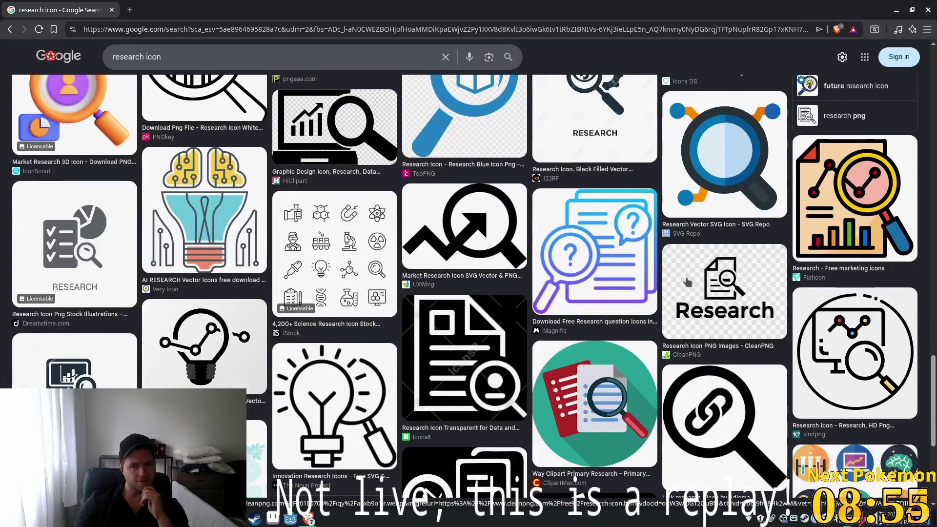
{"action": "scroll", "coordinate": [275, 277], "scroll_direction": "down", "scroll_amount": 3}
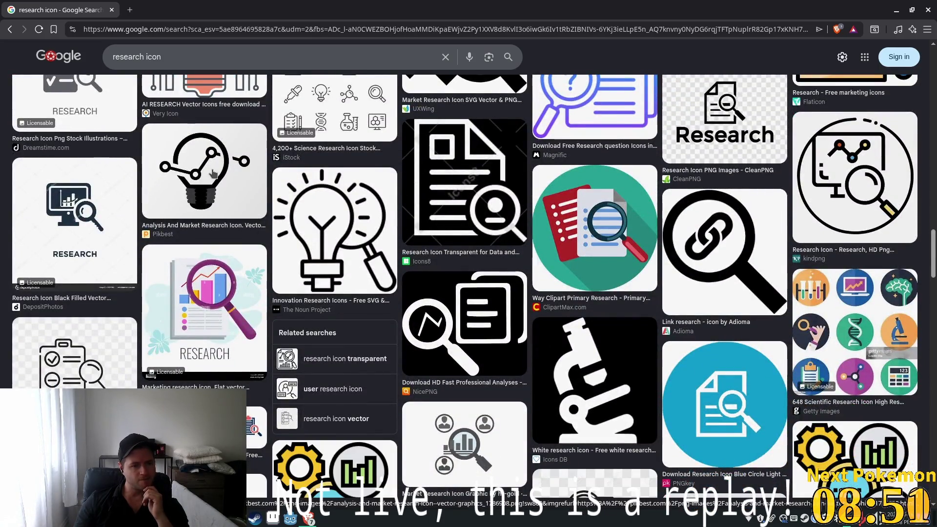
{"action": "scroll", "coordinate": [307, 253], "scroll_direction": "up", "scroll_amount": 6}
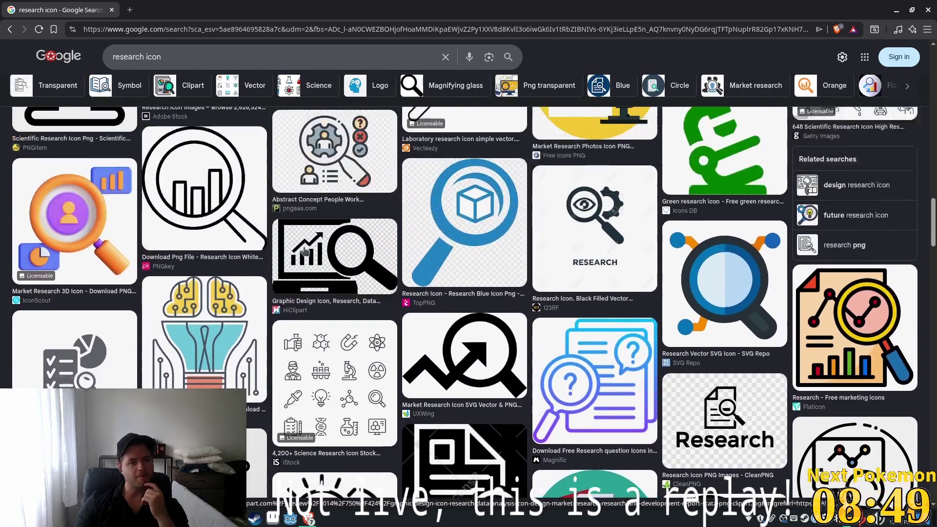
{"action": "scroll", "coordinate": [308, 253], "scroll_direction": "up", "scroll_amount": 8}
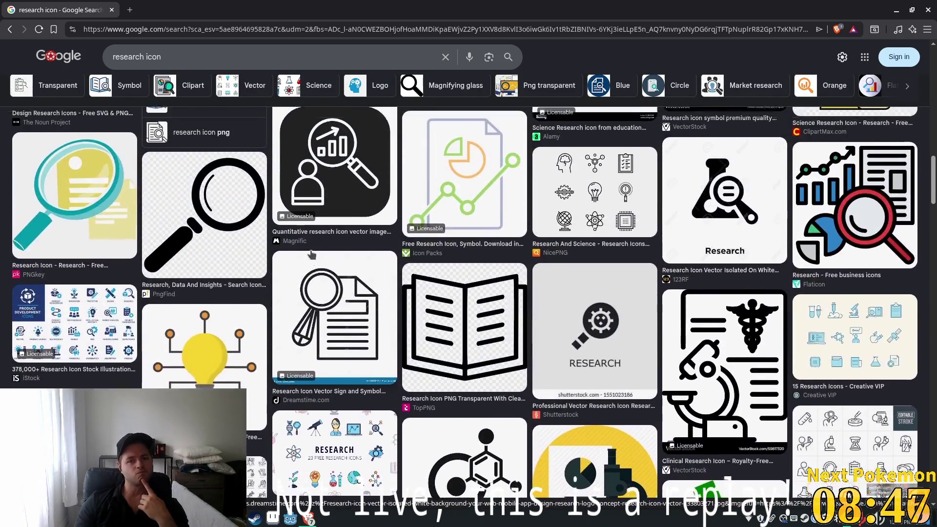
{"action": "key", "text": "alt+Tab"}
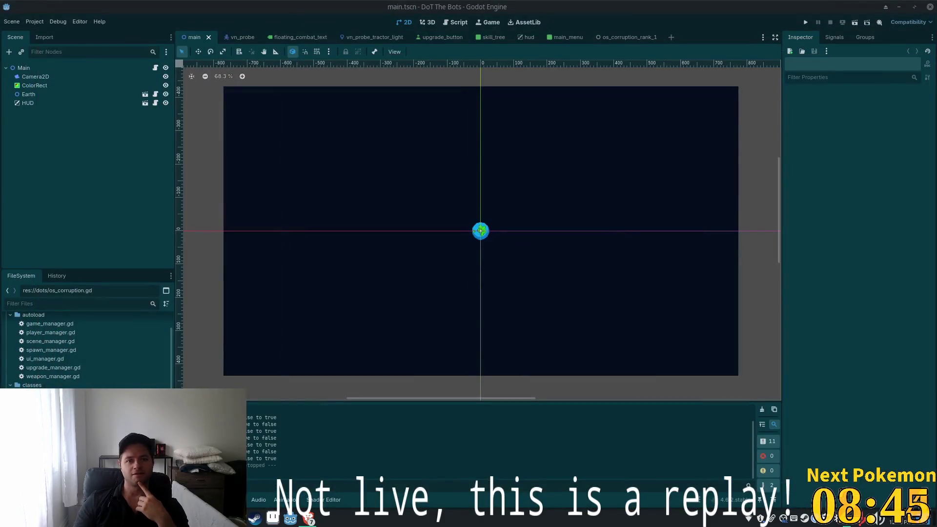
Bring the 'Creator - PixelLab' Brave window to the front from the taskbar list
{"action": "left_click", "coordinate": [306, 519]}
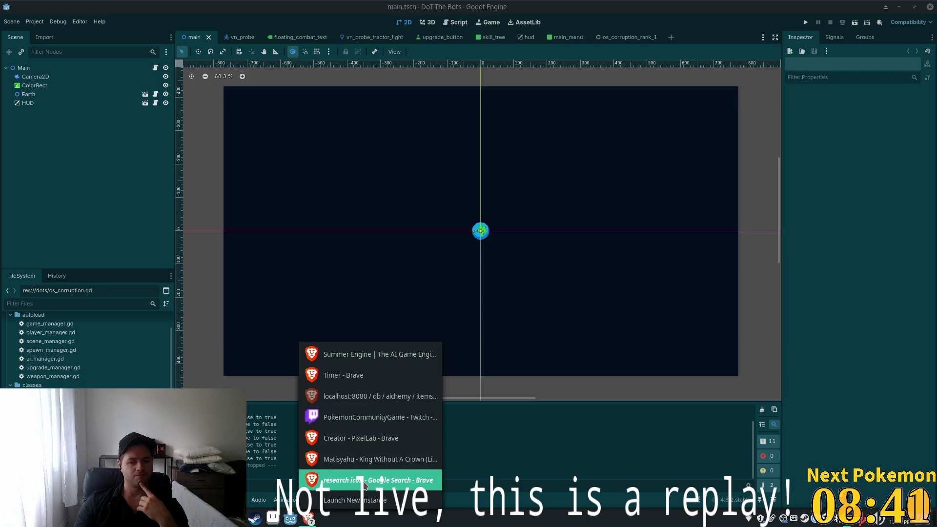
{"action": "left_click", "coordinate": [306, 518]}
{"action": "left_click", "coordinate": [305, 519]}
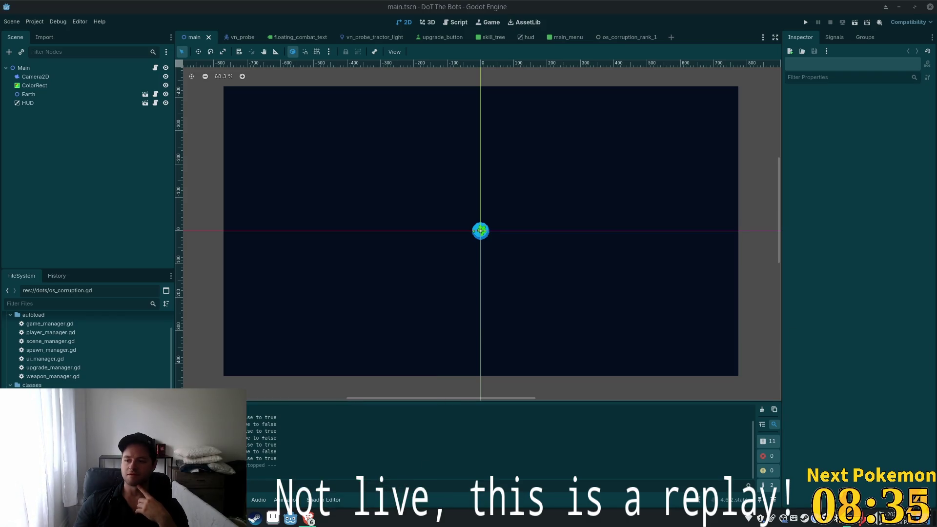
{"action": "left_click", "coordinate": [308, 519]}
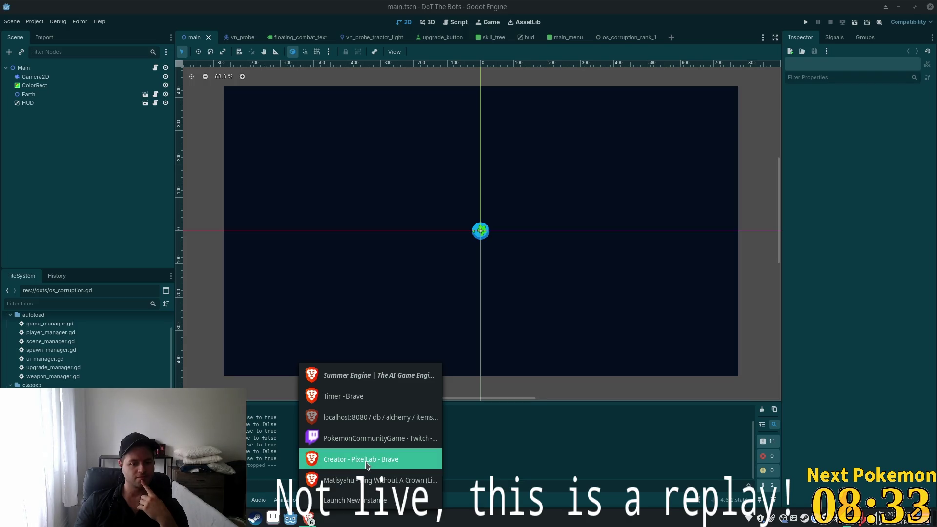
{"action": "left_click", "coordinate": [365, 456]}
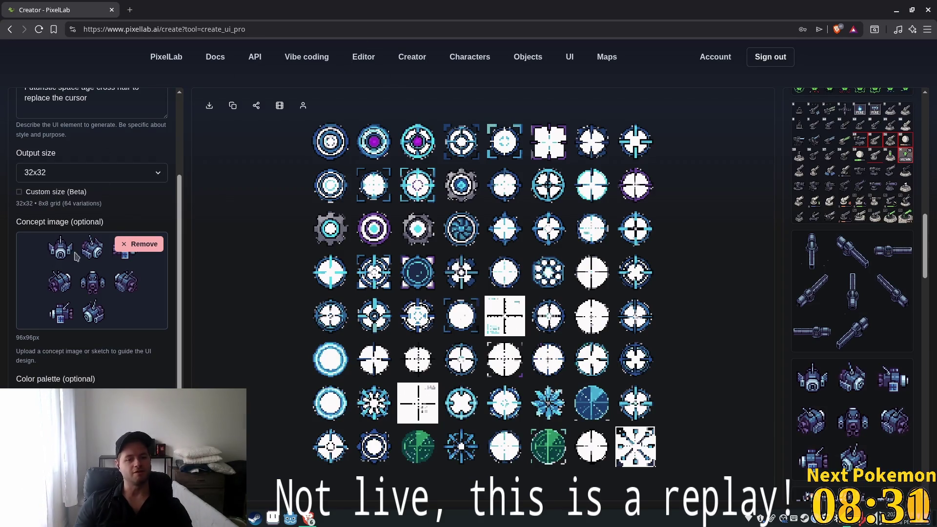
Change the description to 'Futuristic space age icon that represents research intel.'
{"action": "scroll", "coordinate": [86, 249], "scroll_direction": "up", "scroll_amount": 2}
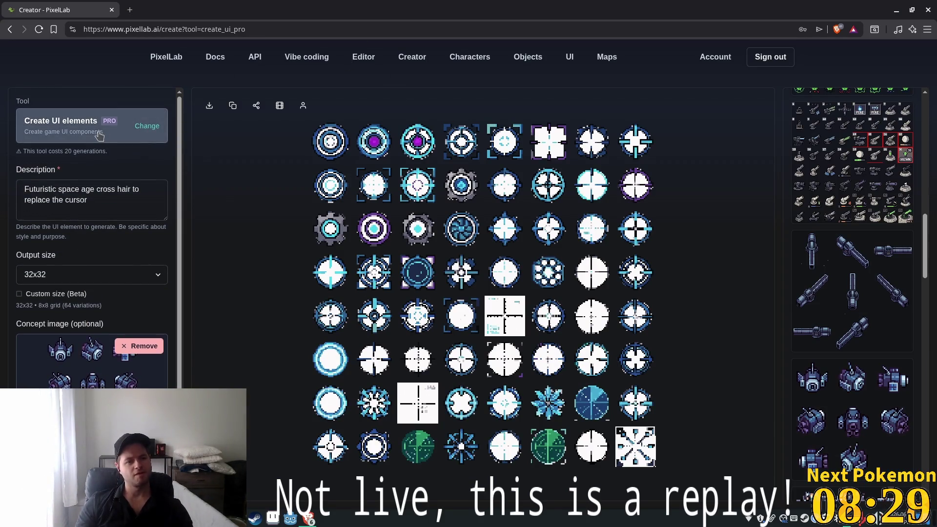
{"action": "mouse_move", "coordinate": [119, 217]}
{"action": "left_mouse_down"}
{"action": "mouse_move", "coordinate": [24, 188]}
{"action": "mouse_move", "coordinate": [54, 190]}
{"action": "mouse_move", "coordinate": [55, 201]}
{"action": "mouse_move", "coordinate": [102, 183]}
{"action": "mouse_move", "coordinate": [92, 192]}
{"action": "left_mouse_up"}
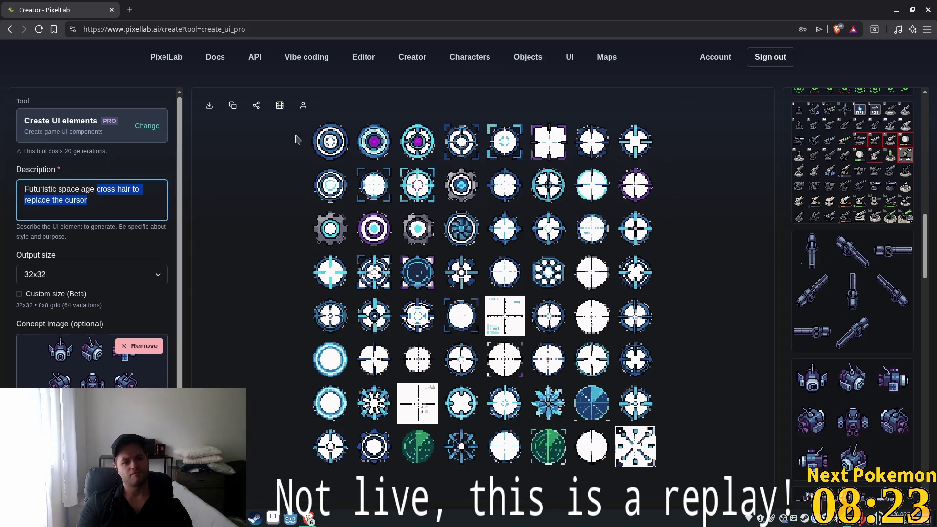
{"action": "type", "text": "ic"}
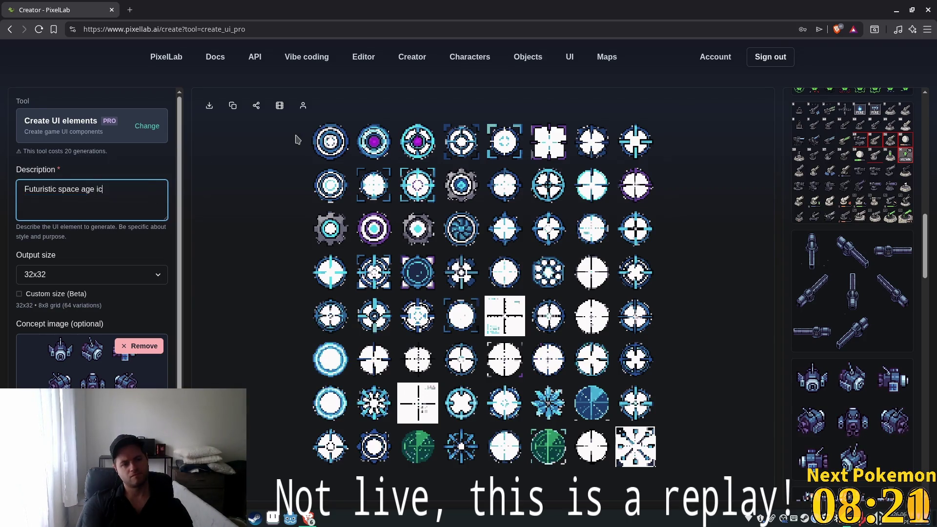
{"action": "type", "text": "on that represen"}
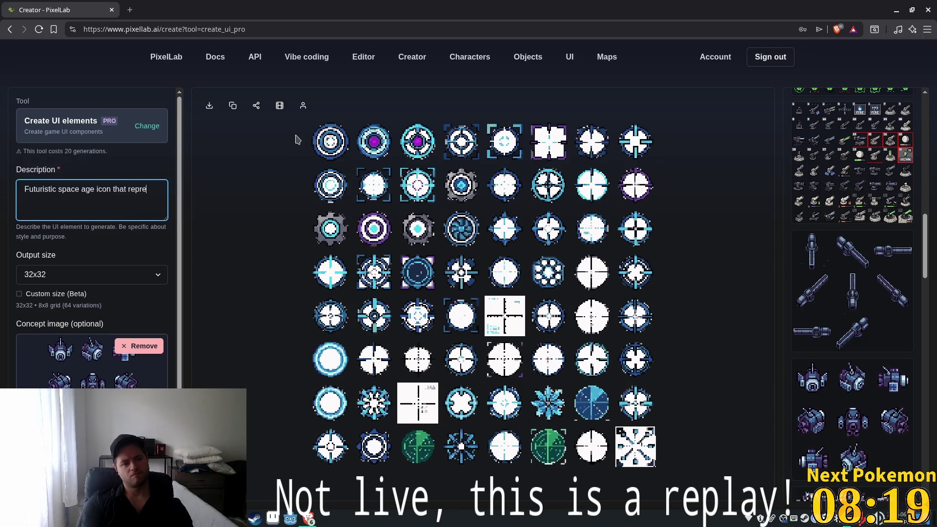
{"action": "type", "text": "ts research intel"}
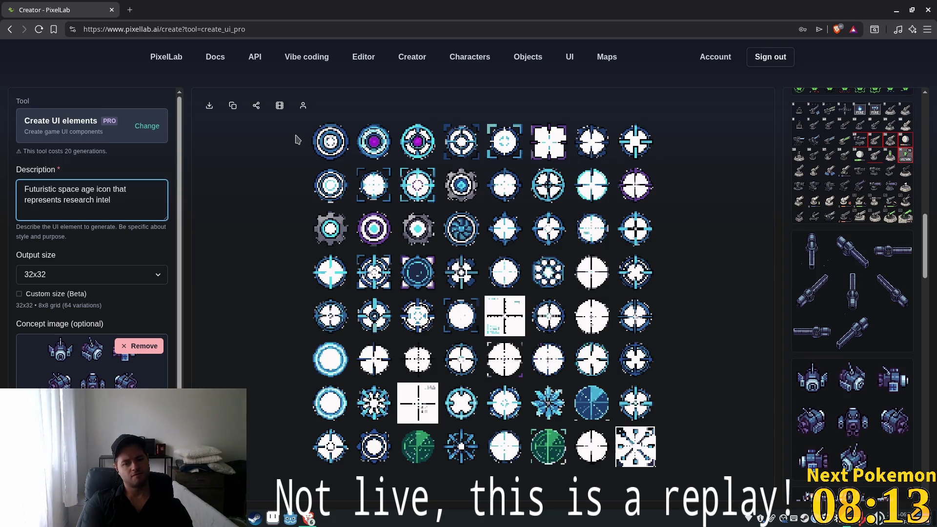
{"action": "type", "text": "."}
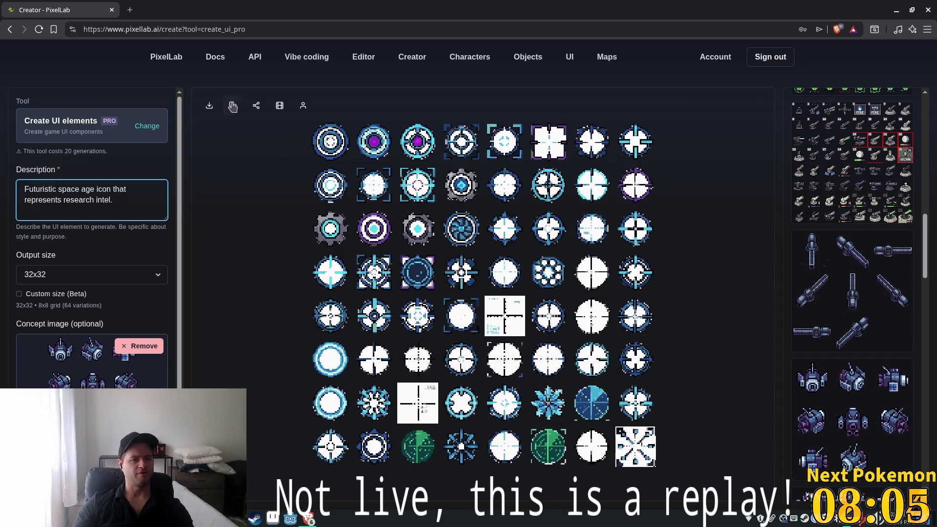
{"action": "left_click", "coordinate": [146, 126]}
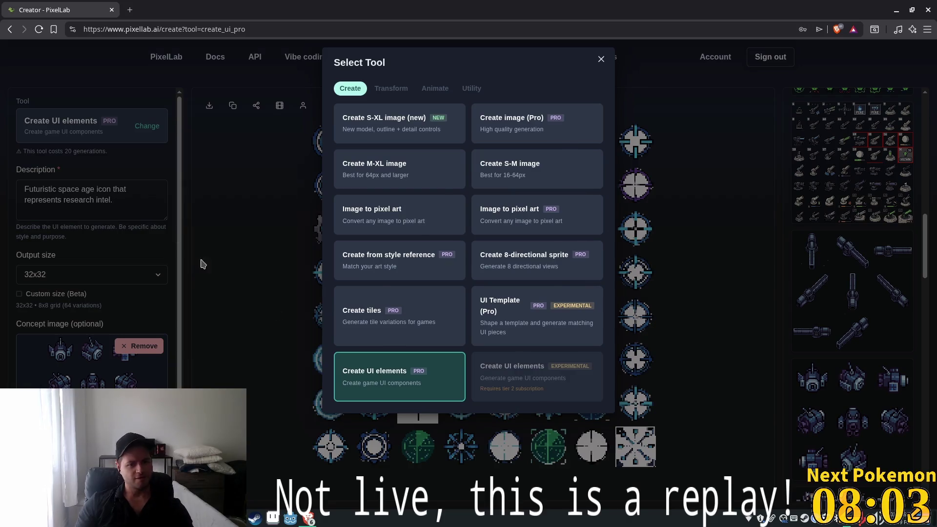
Switch to the Create S-XL image (new) tool and paste in the research-intel description
{"action": "left_click", "coordinate": [112, 189]}
{"action": "key", "text": "ctrl+a"}
{"action": "key", "text": "ctrl+c"}
{"action": "left_click", "coordinate": [112, 125]}
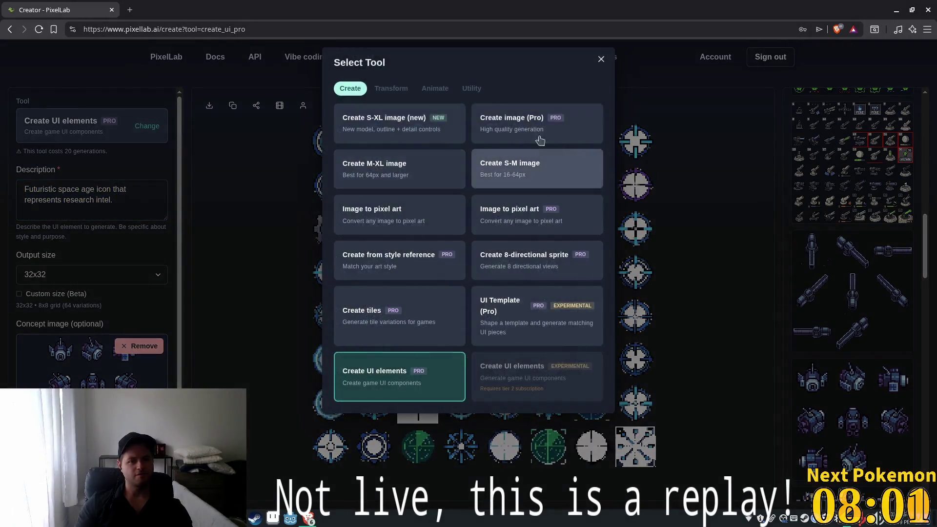
{"action": "left_click", "coordinate": [389, 122]}
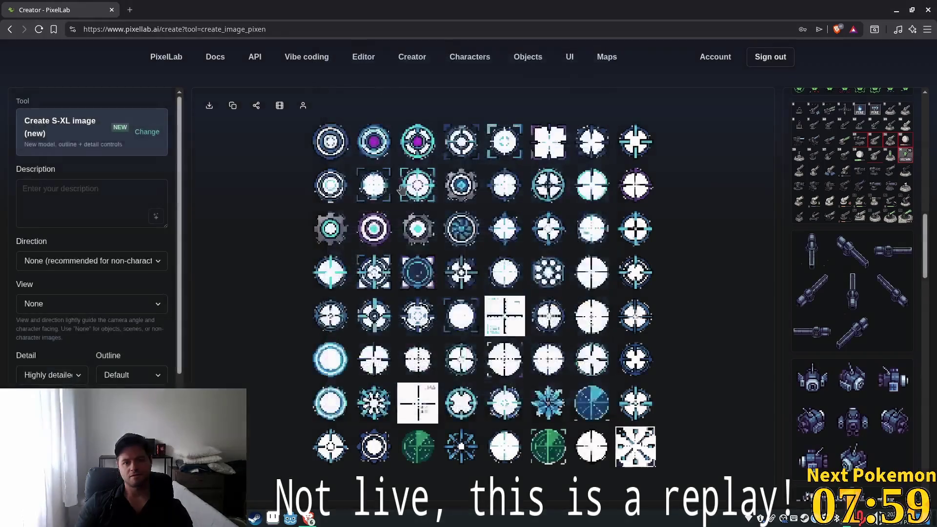
{"action": "left_click", "coordinate": [144, 215]}
{"action": "key", "text": "ctrl+v"}
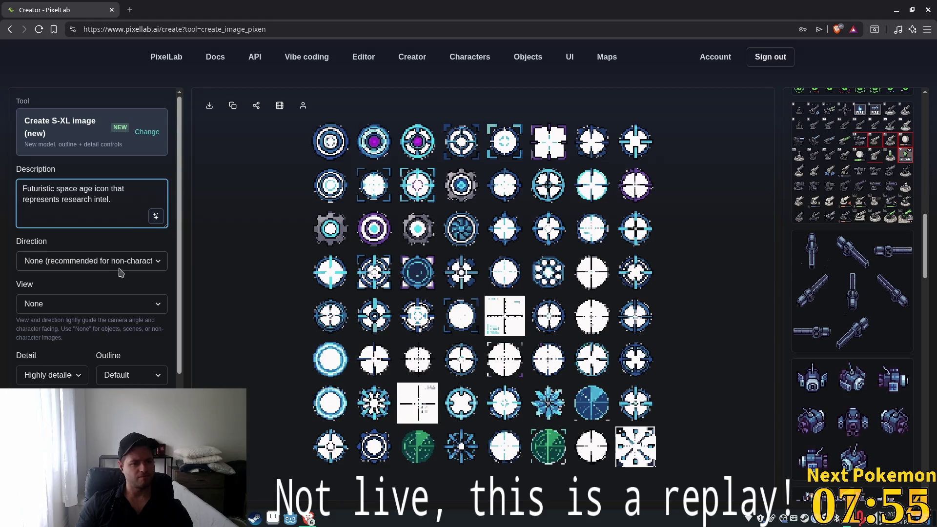
Leave Direction and View at None and set width and height to 32 pixels
{"action": "left_click", "coordinate": [131, 266]}
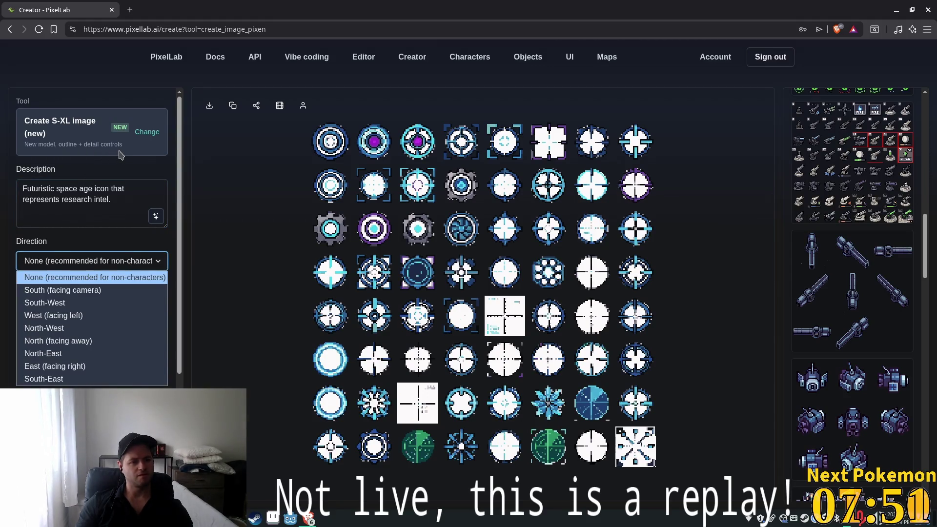
{"action": "left_click", "coordinate": [159, 272]}
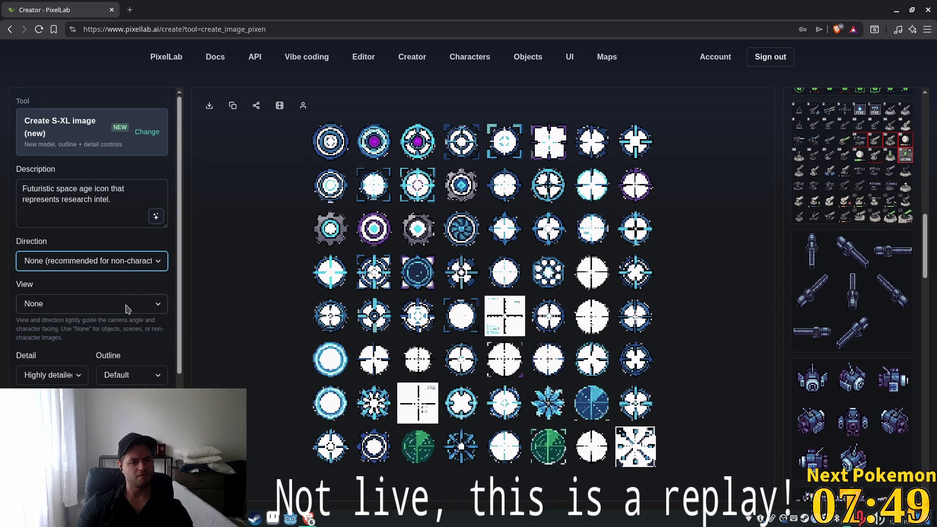
{"action": "left_click", "coordinate": [128, 308]}
{"action": "left_click", "coordinate": [167, 281]}
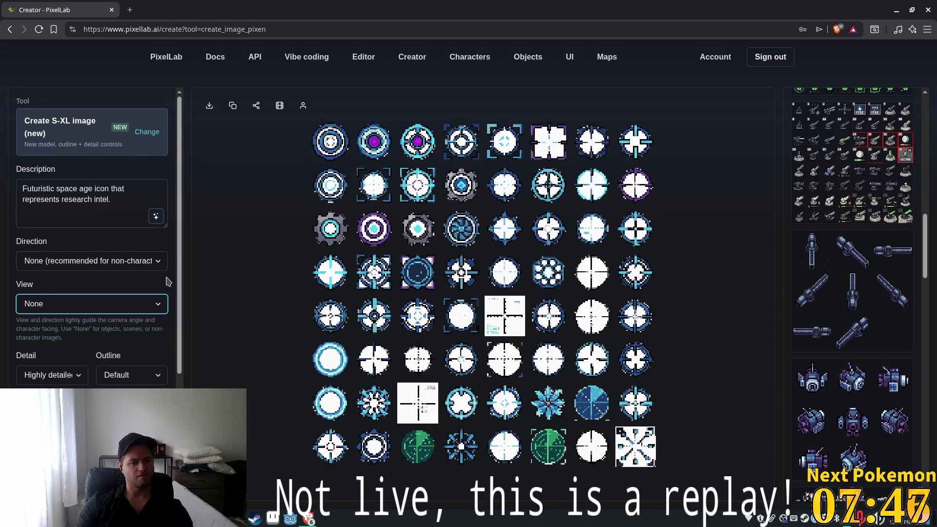
{"action": "scroll", "coordinate": [141, 386], "scroll_direction": "down", "scroll_amount": 4}
{"action": "left_click", "coordinate": [27, 327]}
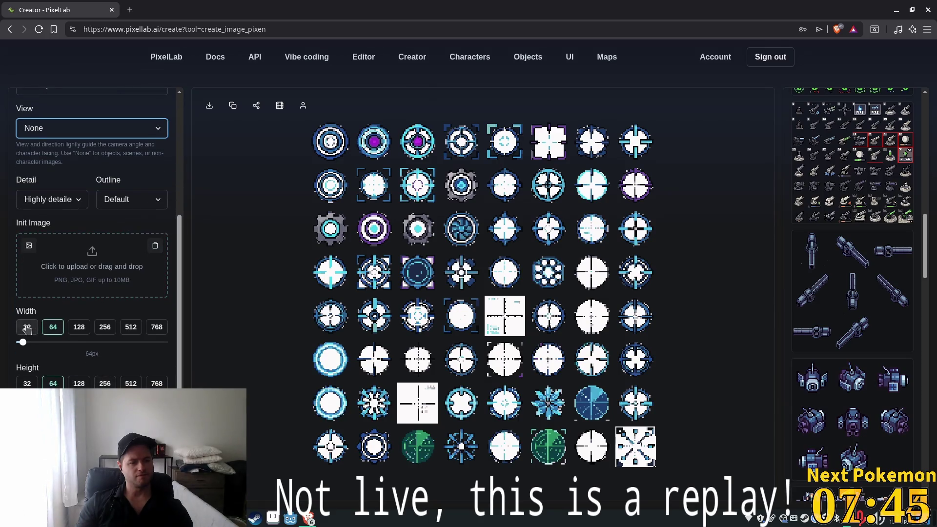
{"action": "left_click", "coordinate": [29, 383]}
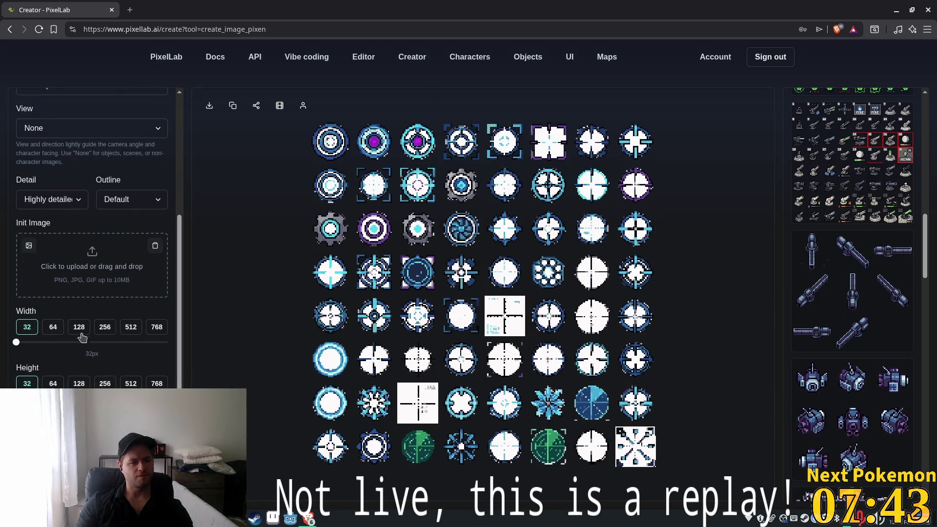
{"action": "scroll", "coordinate": [100, 353], "scroll_direction": "up", "scroll_amount": 3}
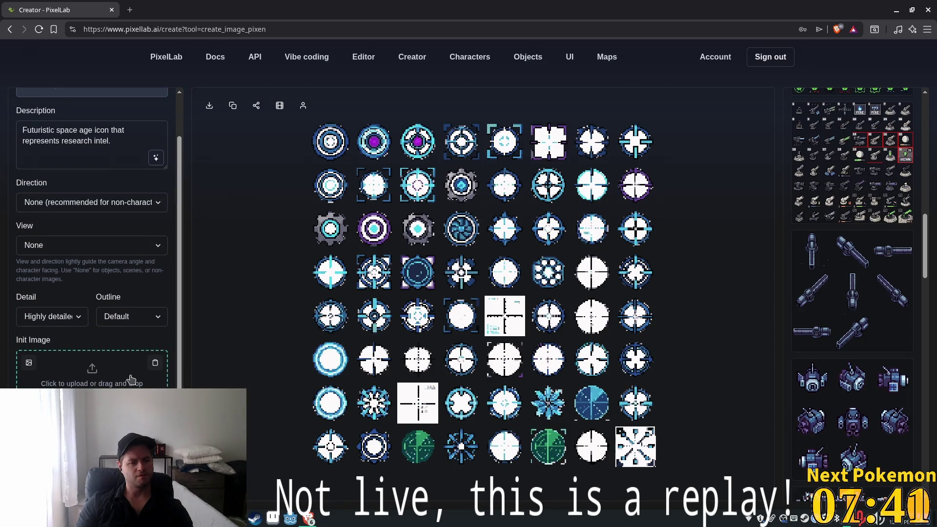
{"action": "scroll", "coordinate": [131, 378], "scroll_direction": "down", "scroll_amount": 2}
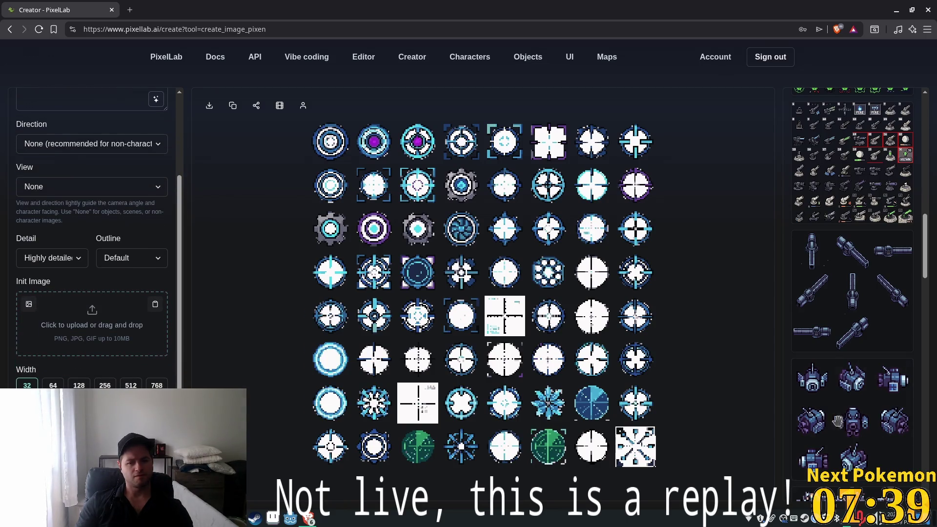
Use the robot sprite sheet as the init image and start generating
{"action": "mouse_move", "coordinate": [837, 422]}
{"action": "left_mouse_down"}
{"action": "mouse_move", "coordinate": [166, 300]}
{"action": "mouse_move", "coordinate": [73, 298]}
{"action": "mouse_move", "coordinate": [88, 292]}
{"action": "left_mouse_up"}
{"action": "scroll", "coordinate": [73, 293], "scroll_direction": "up", "scroll_amount": 3}
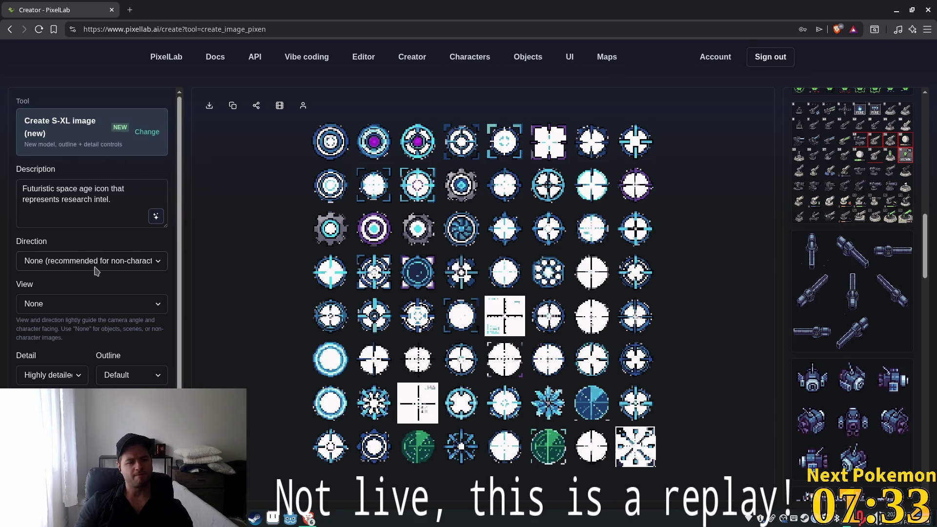
{"action": "scroll", "coordinate": [96, 272], "scroll_direction": "down", "scroll_amount": 3}
{"action": "left_click", "coordinate": [93, 410]}
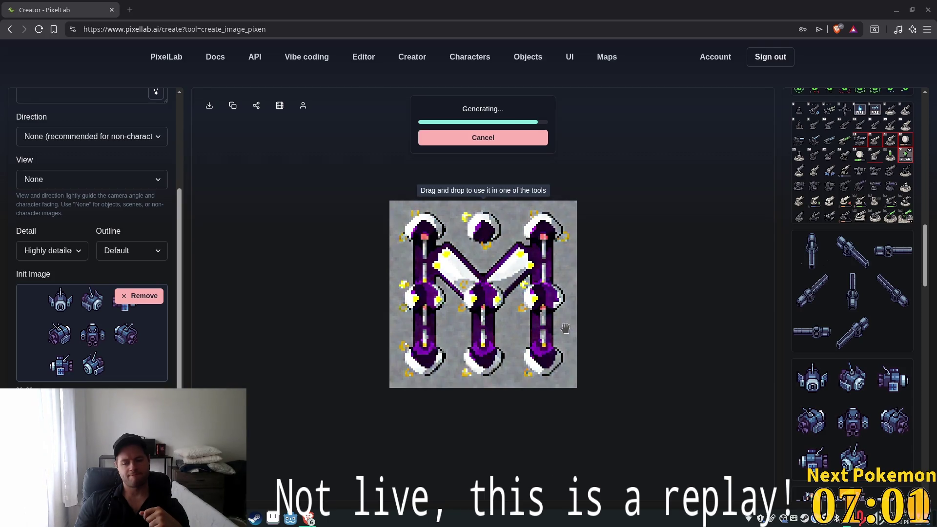
Wait for the generation to finish, producing a purple-and-white M-shaped pixel emblem
{"action": "mouse_move", "coordinate": [874, 375]}
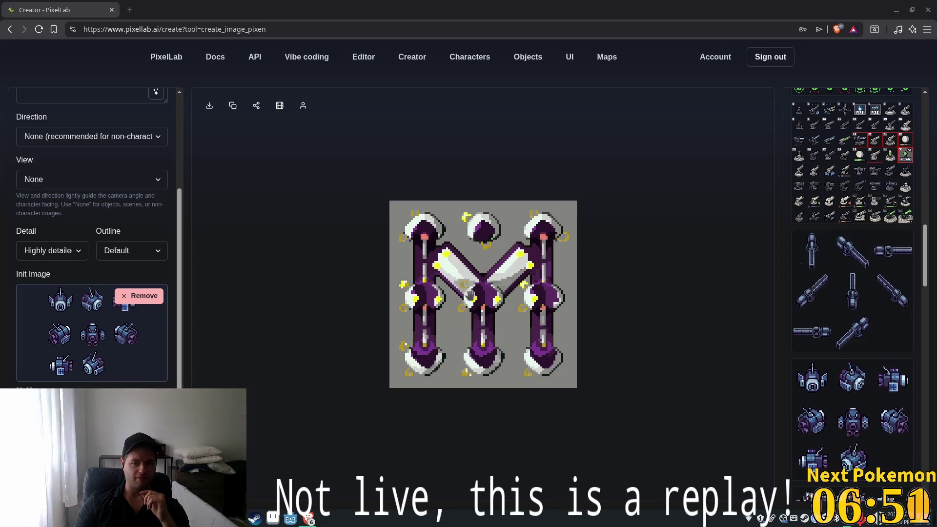
{"action": "mouse_move", "coordinate": [863, 396]}
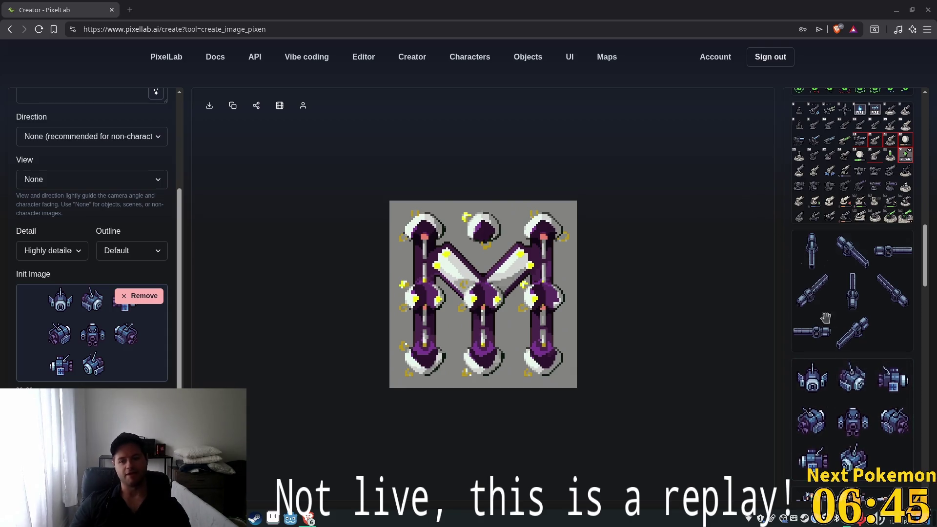
{"action": "scroll", "coordinate": [810, 351], "scroll_direction": "down", "scroll_amount": 5}
{"action": "scroll", "coordinate": [813, 344], "scroll_direction": "up", "scroll_amount": 4}
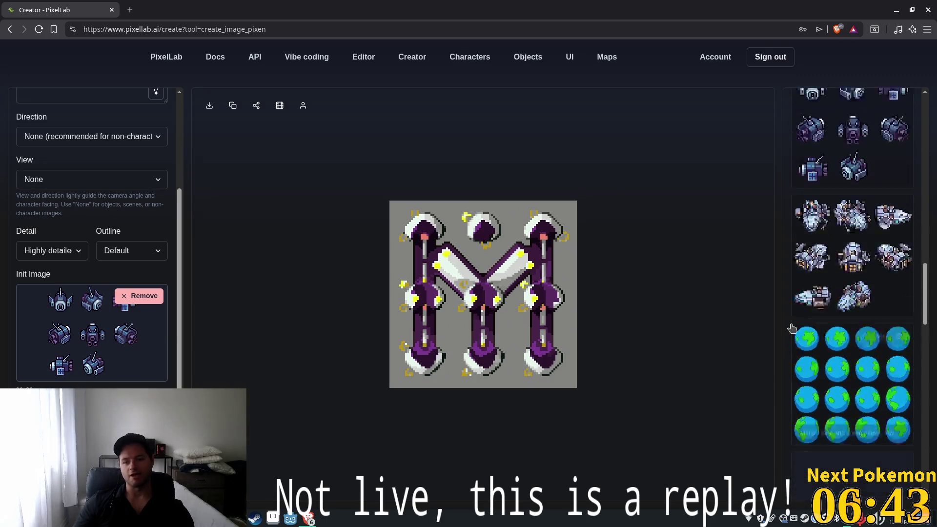
{"action": "scroll", "coordinate": [813, 345], "scroll_direction": "up", "scroll_amount": 10}
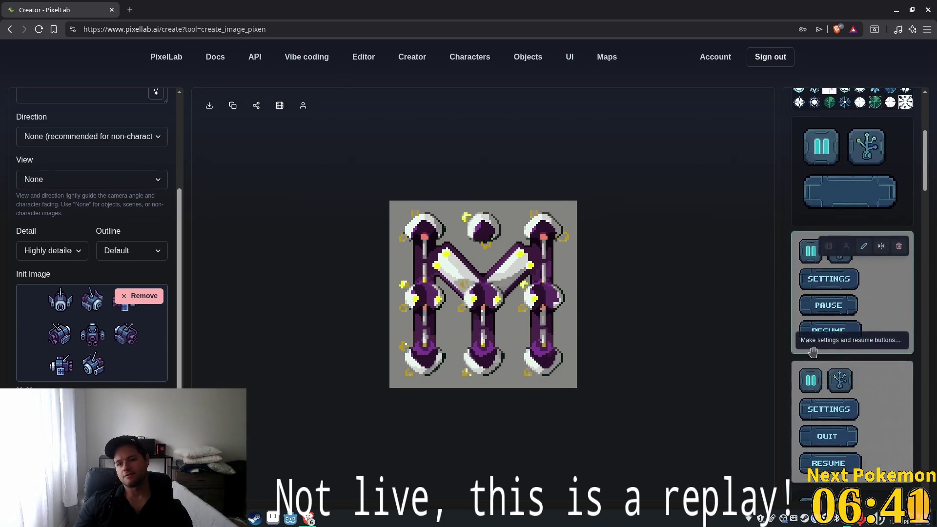
{"action": "scroll", "coordinate": [816, 357], "scroll_direction": "down", "scroll_amount": 8}
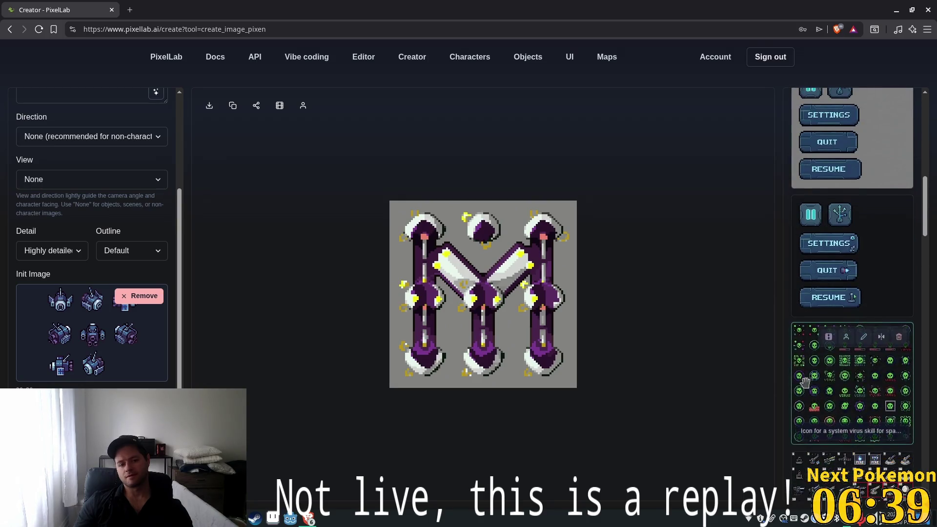
{"action": "scroll", "coordinate": [851, 380], "scroll_direction": "down", "scroll_amount": 8}
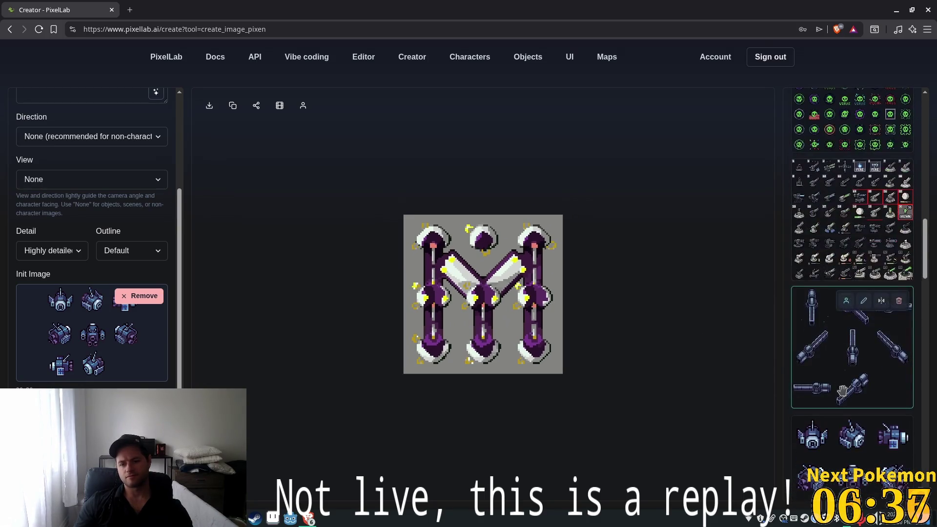
{"action": "scroll", "coordinate": [850, 380], "scroll_direction": "down", "scroll_amount": 1}
{"action": "right_click", "coordinate": [852, 296]}
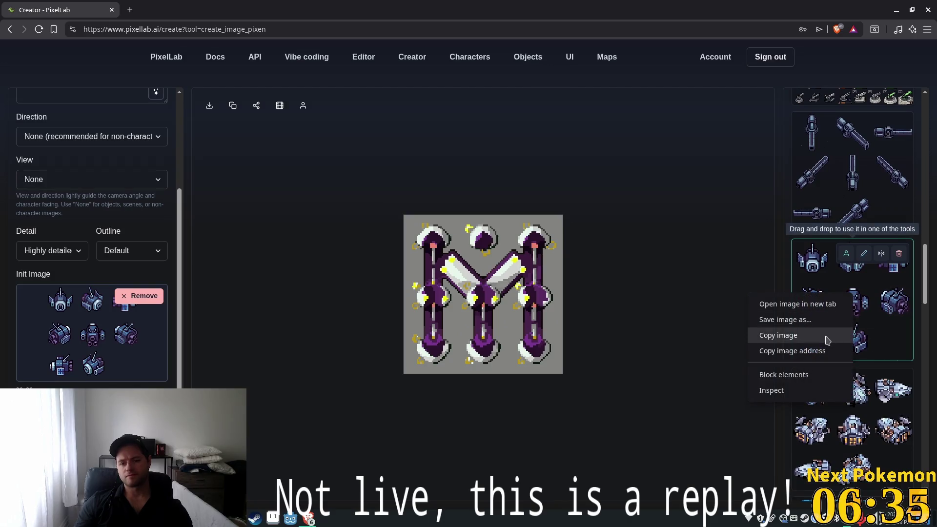
{"action": "left_click", "coordinate": [800, 336]}
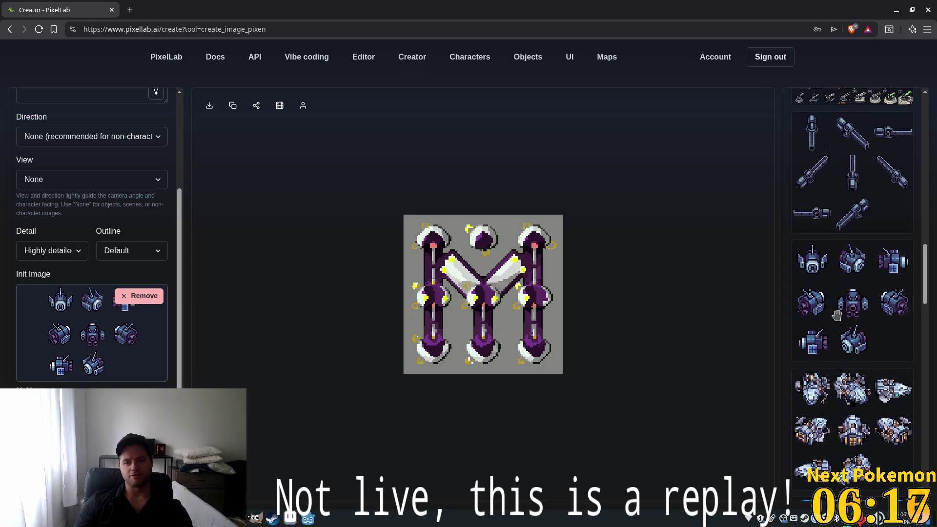
{"action": "scroll", "coordinate": [854, 268], "scroll_direction": "up", "scroll_amount": 7}
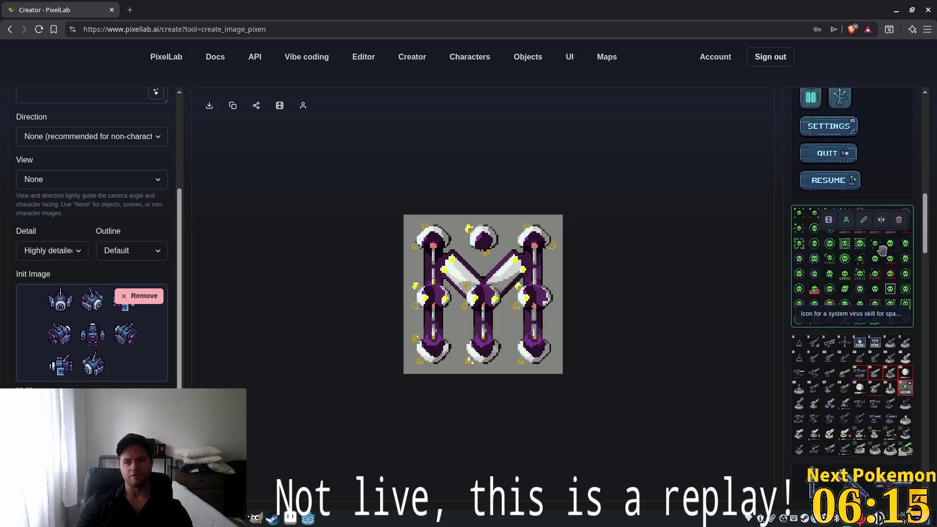
{"action": "scroll", "coordinate": [854, 244], "scroll_direction": "up", "scroll_amount": 4}
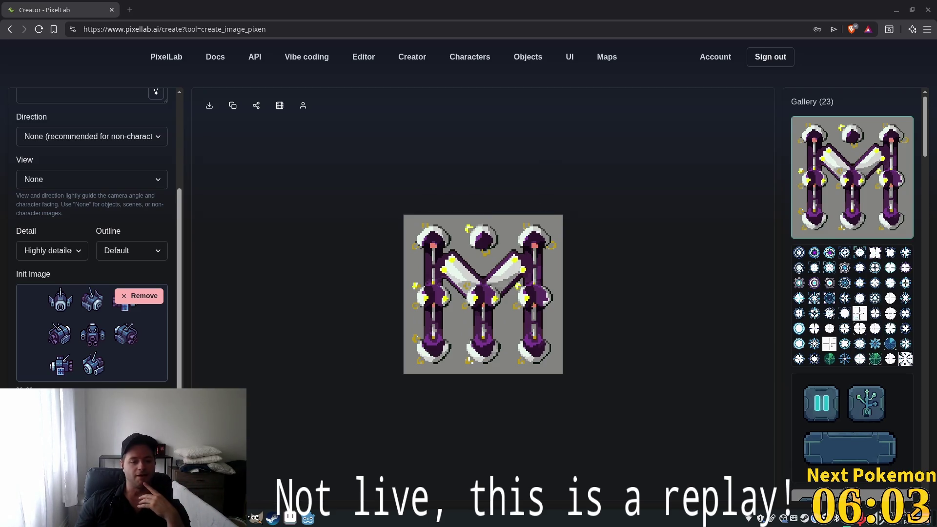
{"action": "left_click", "coordinate": [251, 521]}
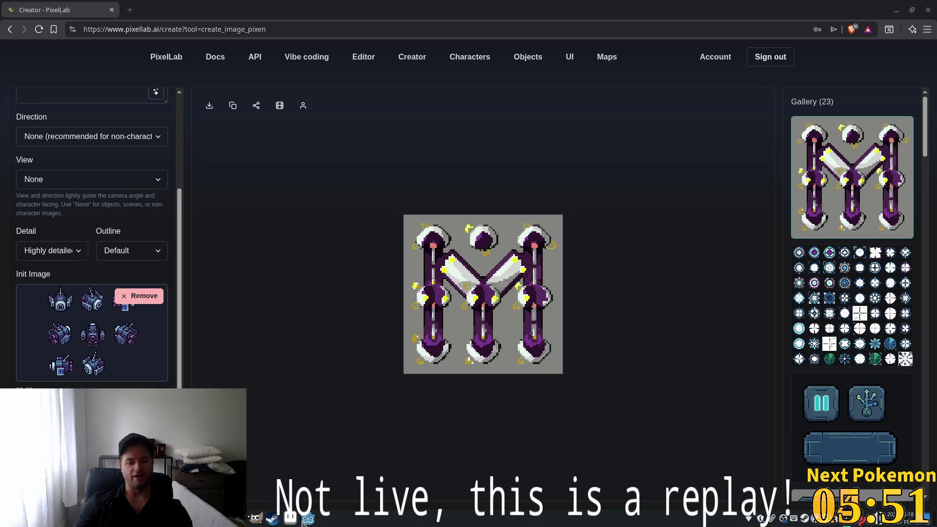
Bring Aseprite's Sprite-0002 forward and delete the crosshair ring from the whole canvas
{"action": "left_click", "coordinate": [306, 520]}
{"action": "left_click", "coordinate": [291, 519]}
{"action": "scroll", "coordinate": [489, 261], "scroll_direction": "down", "scroll_amount": 4}
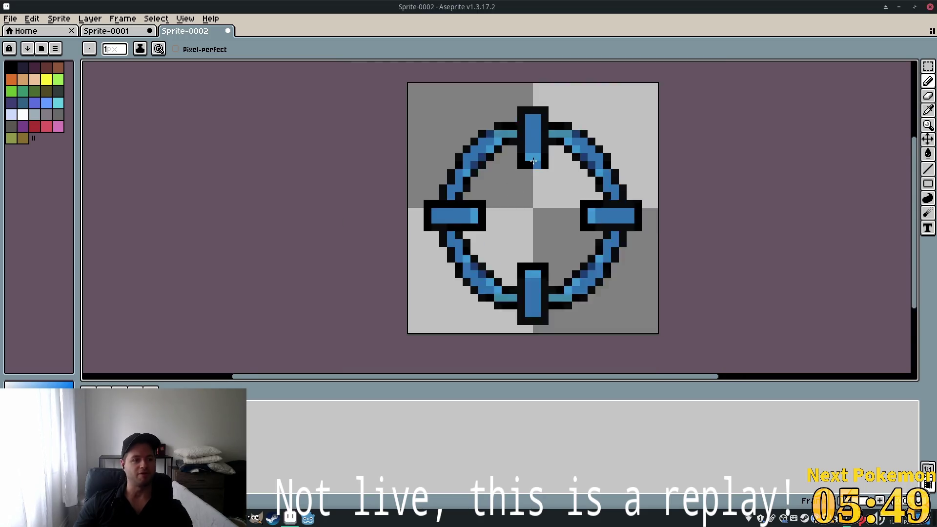
{"action": "left_click_drag", "start_coordinate": [754, 179], "coordinate": [623, 224]}
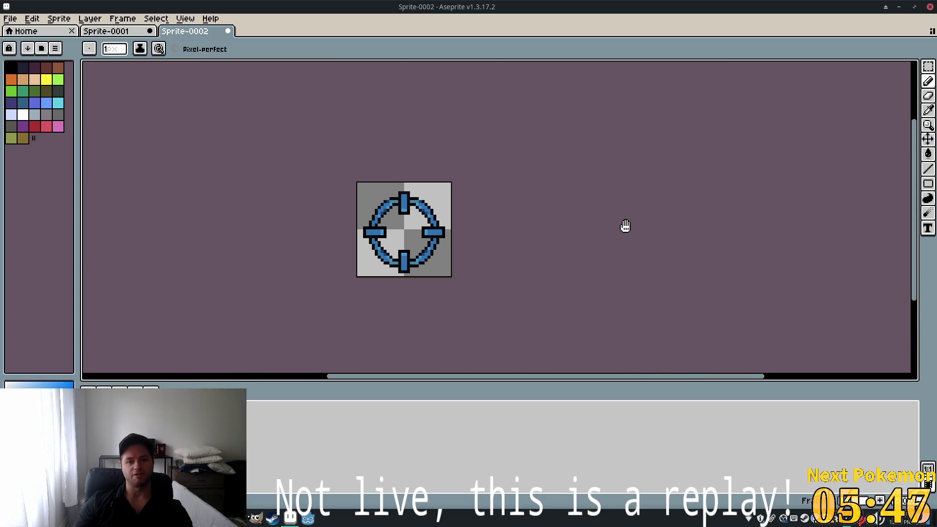
{"action": "key", "text": "ctrl+v"}
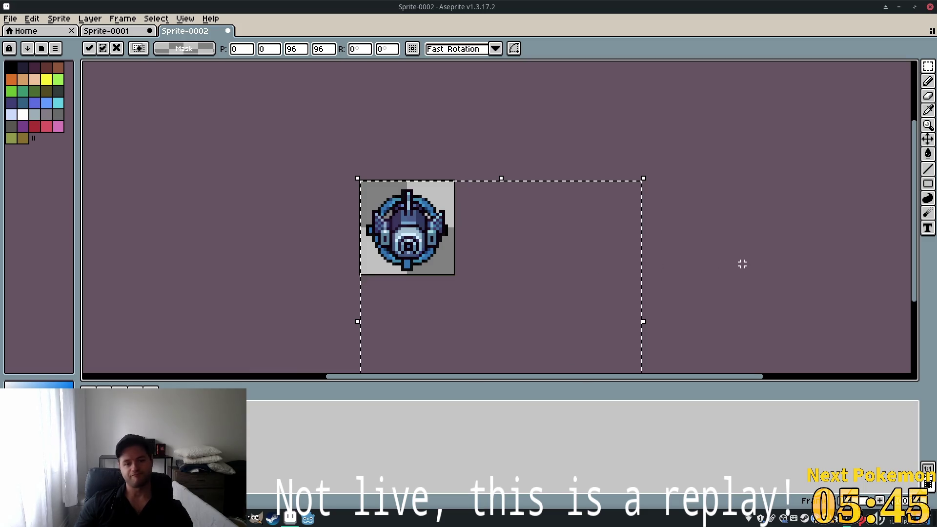
{"action": "key", "text": "Escape"}
{"action": "key", "text": "ctrl+a"}
{"action": "key", "text": "ctrl+d"}
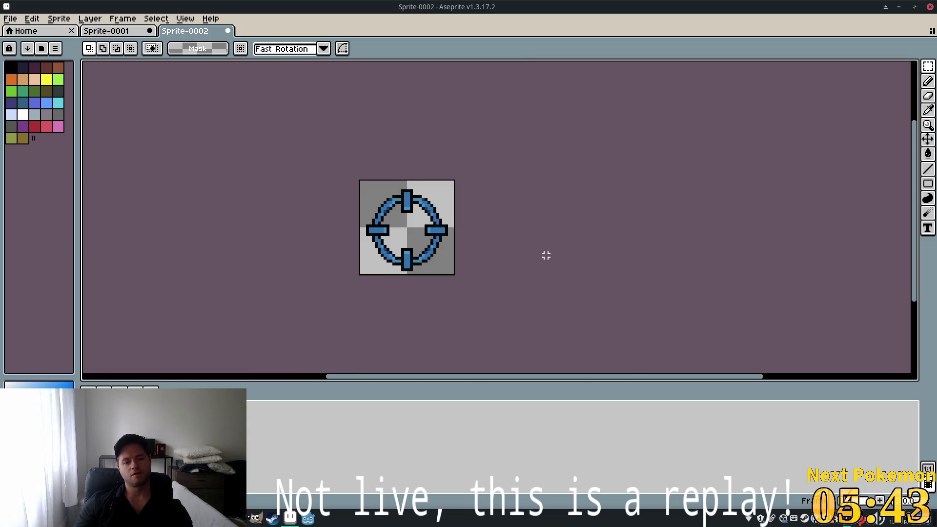
{"action": "key", "text": "ctrl+a"}
{"action": "key", "text": "Delete"}
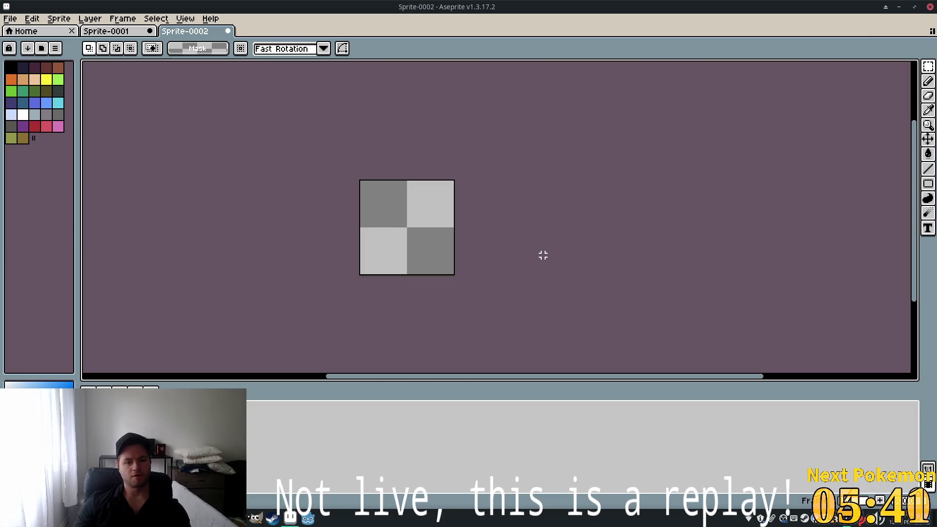
Paste the blue drone onto the empty canvas and drag it roughly into place
{"action": "key", "text": "ctrl+v"}
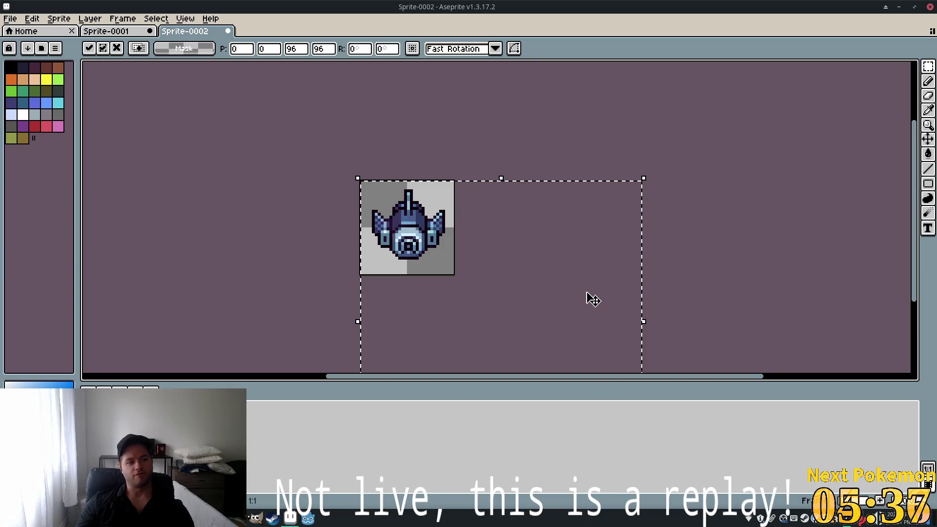
{"action": "mouse_move", "coordinate": [561, 299]}
{"action": "left_mouse_down"}
{"action": "mouse_move", "coordinate": [532, 257]}
{"action": "mouse_move", "coordinate": [541, 303]}
{"action": "mouse_move", "coordinate": [477, 204]}
{"action": "mouse_move", "coordinate": [413, 190]}
{"action": "mouse_move", "coordinate": [368, 204]}
{"action": "mouse_move", "coordinate": [331, 233]}
{"action": "mouse_move", "coordinate": [396, 318]}
{"action": "mouse_move", "coordinate": [367, 295]}
{"action": "mouse_move", "coordinate": [414, 309]}
{"action": "mouse_move", "coordinate": [440, 214]}
{"action": "mouse_move", "coordinate": [408, 84]}
{"action": "mouse_move", "coordinate": [508, 255]}
{"action": "mouse_move", "coordinate": [510, 215]}
{"action": "mouse_move", "coordinate": [506, 228]}
{"action": "left_mouse_up"}
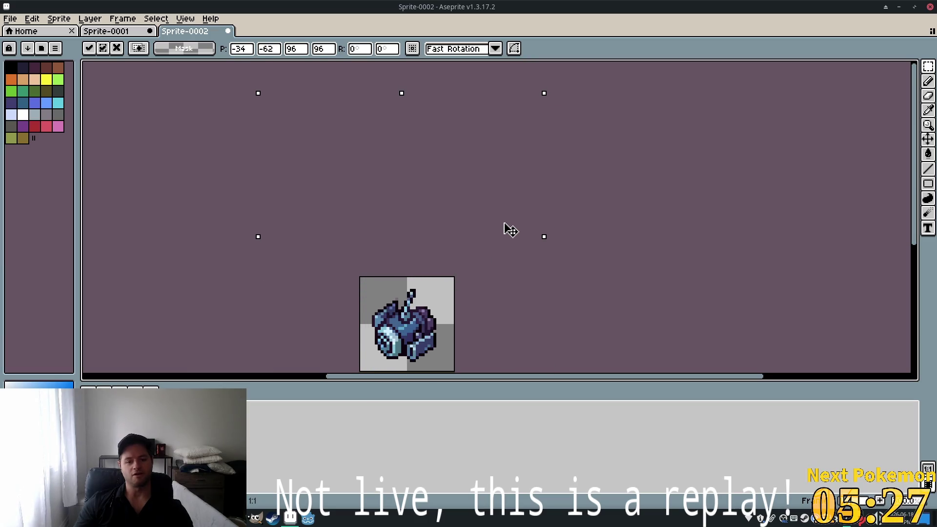
{"action": "left_click_drag", "start_coordinate": [657, 334], "coordinate": [661, 203]}
{"action": "scroll", "coordinate": [414, 154], "scroll_direction": "up", "scroll_amount": 3}
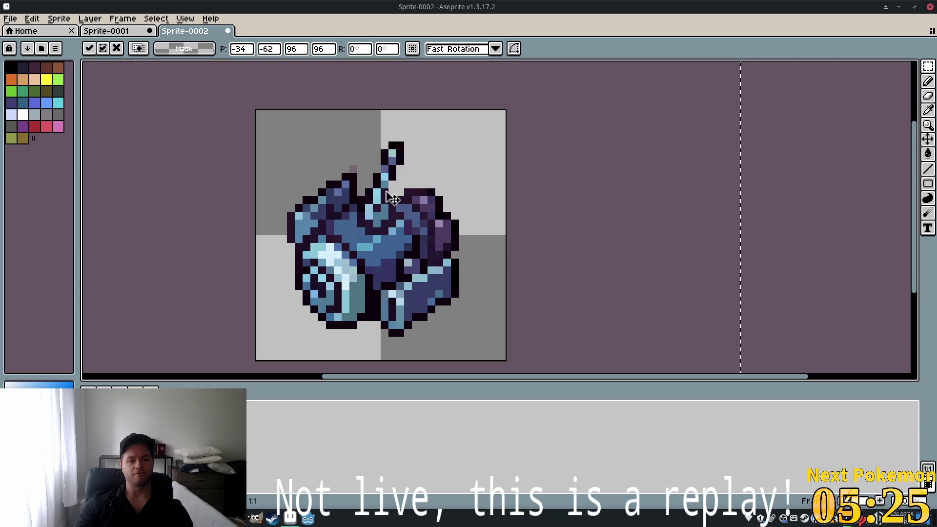
{"action": "left_click_drag", "start_coordinate": [405, 186], "coordinate": [397, 193]}
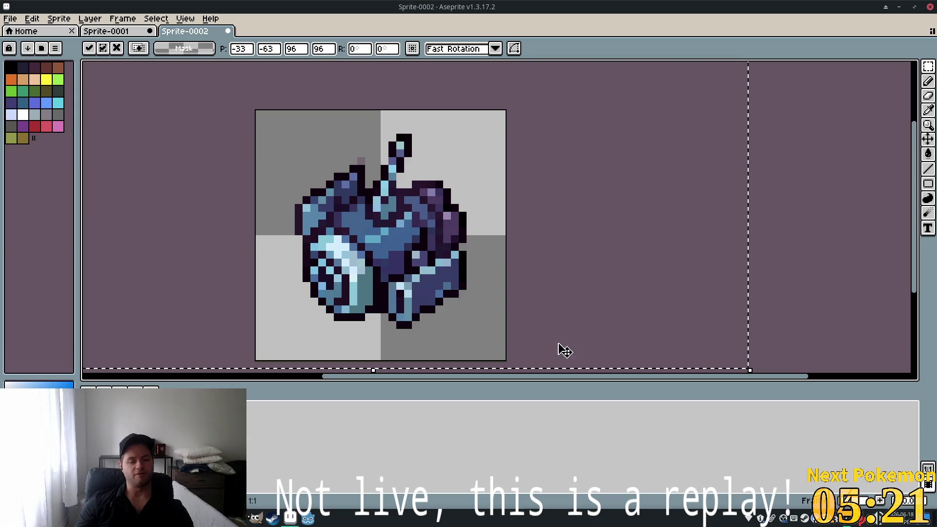
{"action": "scroll", "coordinate": [522, 282], "scroll_direction": "down", "scroll_amount": 2}
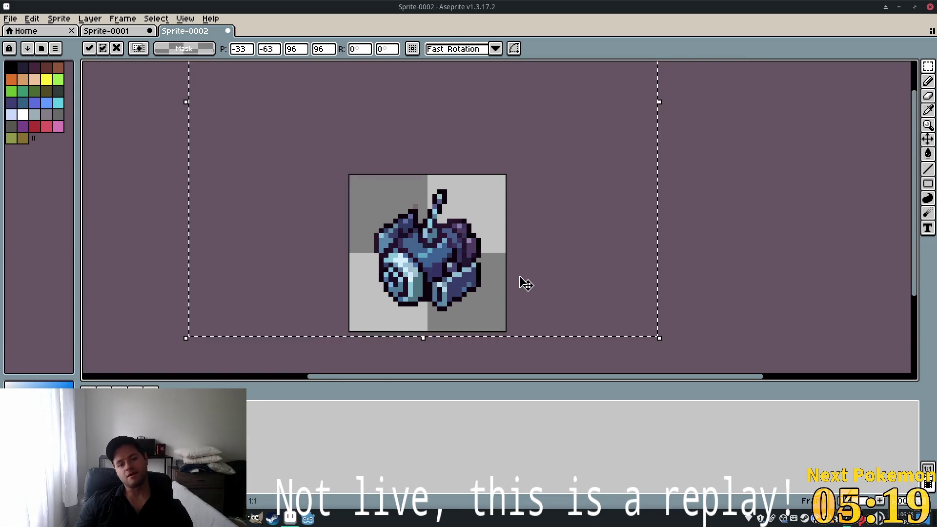
{"action": "mouse_move", "coordinate": [454, 244]}
{"action": "left_mouse_down"}
{"action": "mouse_move", "coordinate": [558, 342]}
{"action": "mouse_move", "coordinate": [654, 379]}
{"action": "left_mouse_up"}
{"action": "scroll", "coordinate": [564, 156], "scroll_direction": "down", "scroll_amount": 4}
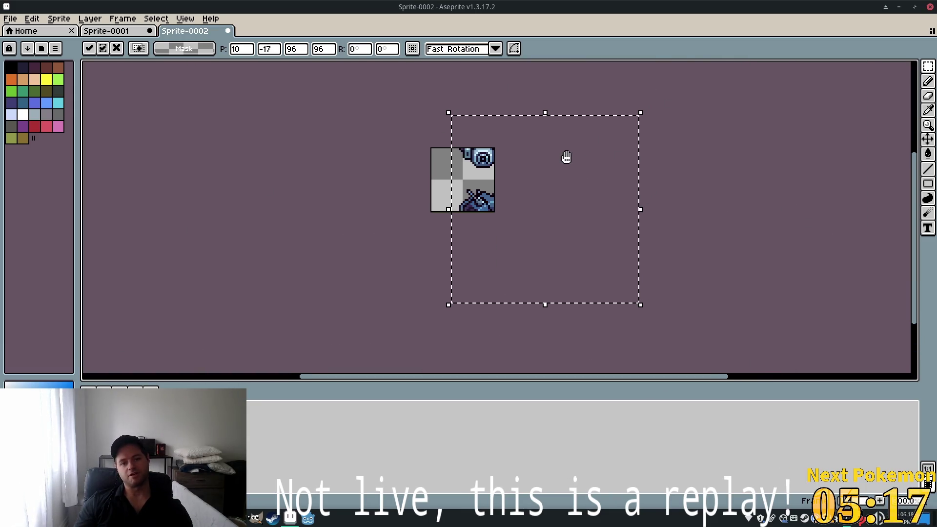
{"action": "left_click_drag", "start_coordinate": [540, 194], "coordinate": [522, 224]}
Nudge the drone up a pixel and right-down a pixel to centre it, then deselect
{"action": "scroll", "coordinate": [517, 204], "scroll_direction": "up", "scroll_amount": 4}
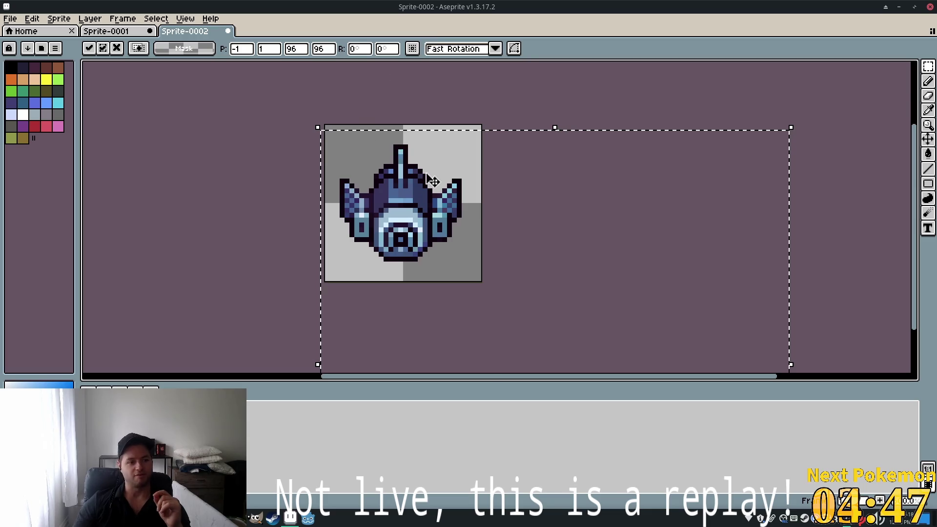
{"action": "scroll", "coordinate": [407, 224], "scroll_direction": "up", "scroll_amount": 1}
{"action": "scroll", "coordinate": [407, 219], "scroll_direction": "up", "scroll_amount": 1}
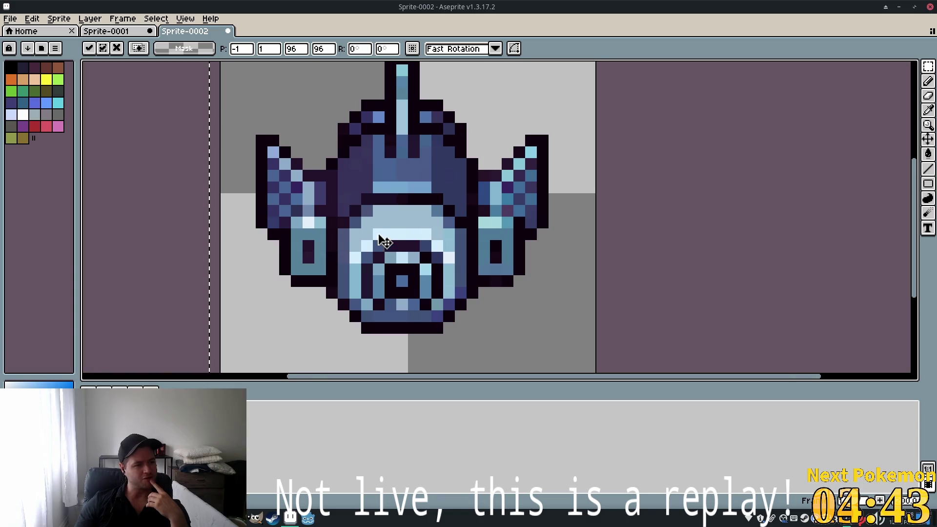
{"action": "scroll", "coordinate": [383, 247], "scroll_direction": "down", "scroll_amount": 1}
{"action": "key", "text": "Up"}
{"action": "left_click_drag", "start_coordinate": [417, 241], "coordinate": [412, 246]}
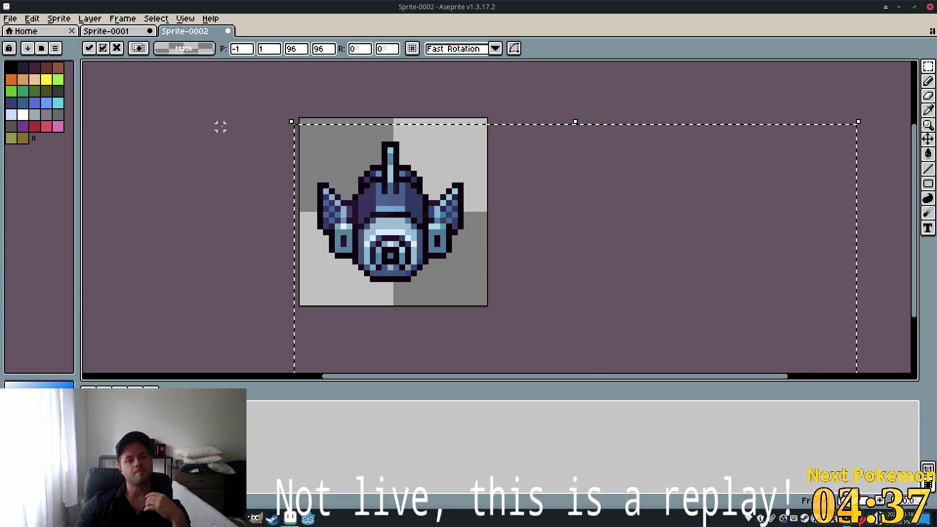
{"action": "left_click", "coordinate": [268, 162]}
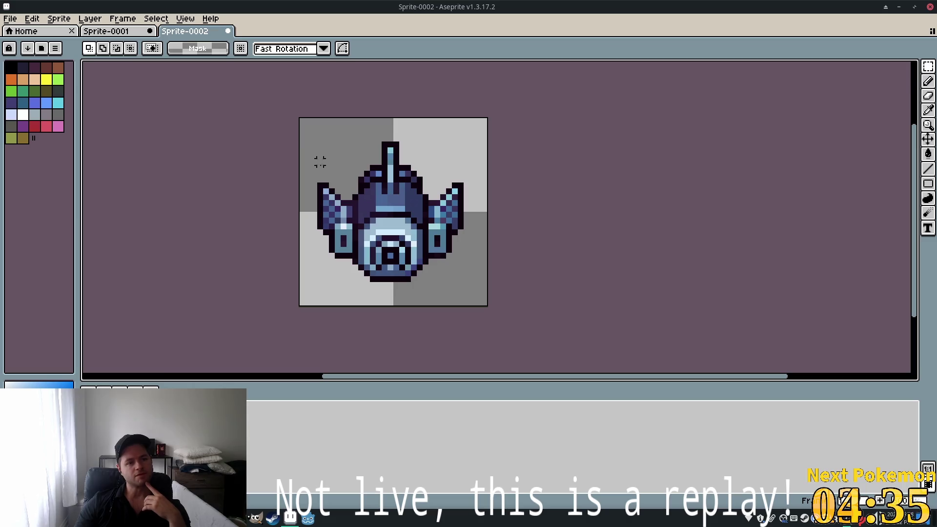
Select the drone and drag its corner handle to shrink it to about 26×26 pixels
{"action": "key", "text": "ctrl+a"}
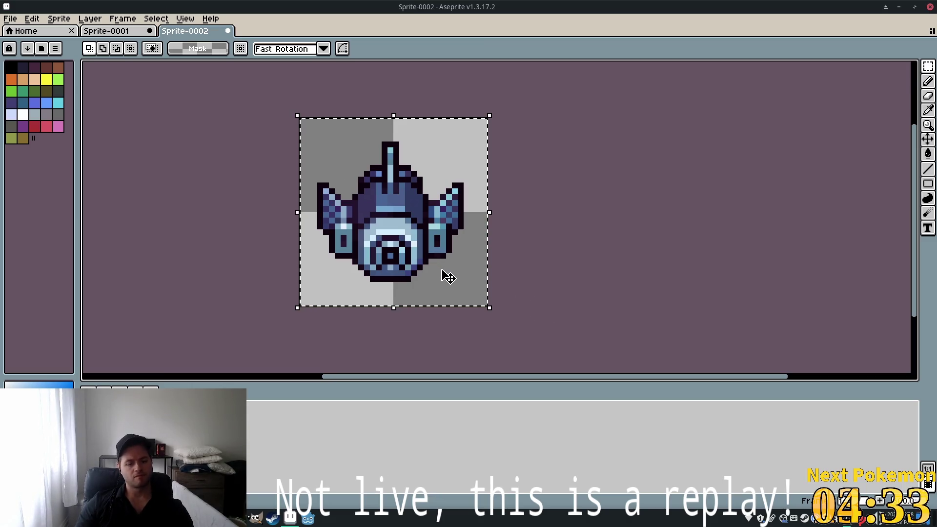
{"action": "mouse_move", "coordinate": [487, 306]}
{"action": "left_mouse_down"}
{"action": "mouse_move", "coordinate": [467, 278]}
{"action": "mouse_move", "coordinate": [488, 305]}
{"action": "left_mouse_up"}
{"action": "left_click", "coordinate": [501, 314]}
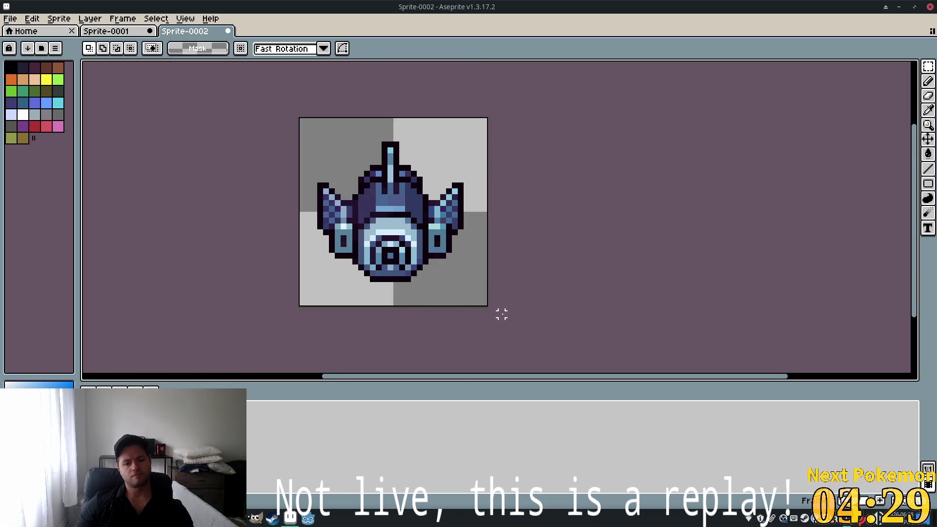
{"action": "key", "text": "ctrl+a"}
{"action": "left_click", "coordinate": [489, 308]}
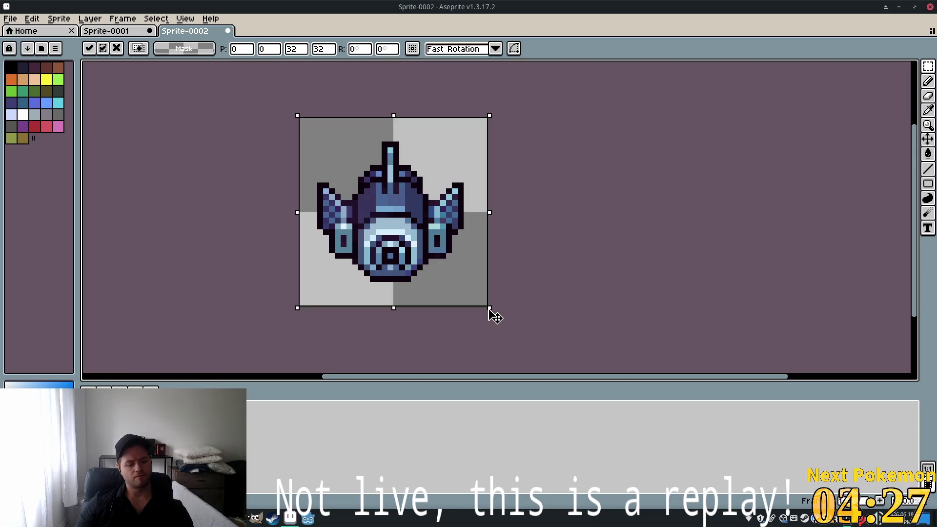
{"action": "mouse_move", "coordinate": [489, 308]}
{"action": "left_mouse_down"}
{"action": "mouse_move", "coordinate": [460, 278]}
{"action": "mouse_move", "coordinate": [476, 309]}
{"action": "mouse_move", "coordinate": [383, 208]}
{"action": "mouse_move", "coordinate": [403, 198]}
{"action": "left_mouse_up"}
Nudge the shrunken drone toward the upper left with arrow keys and commit the scaling
{"action": "key", "text": "Up"}
{"action": "key", "text": "Left"}
{"action": "key", "text": "Down"}
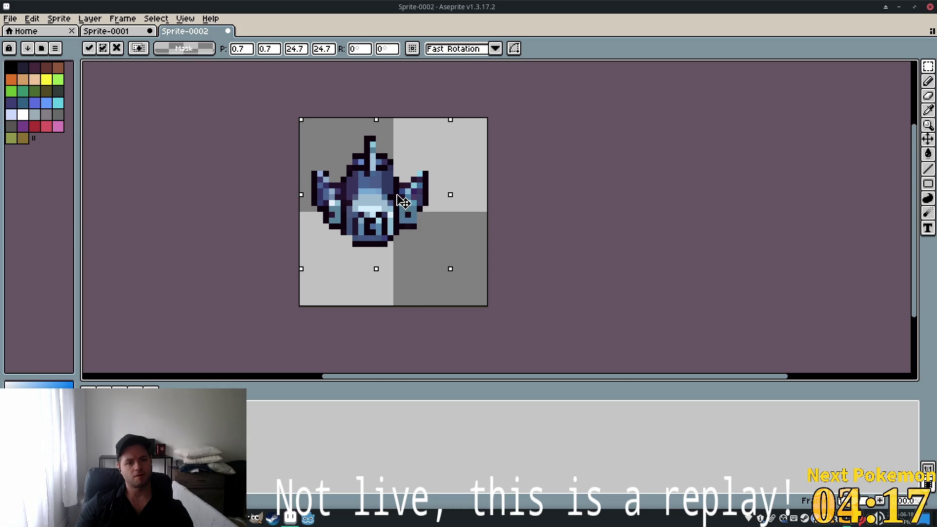
{"action": "key", "text": "Up"}
{"action": "key", "text": "ctrl+d"}
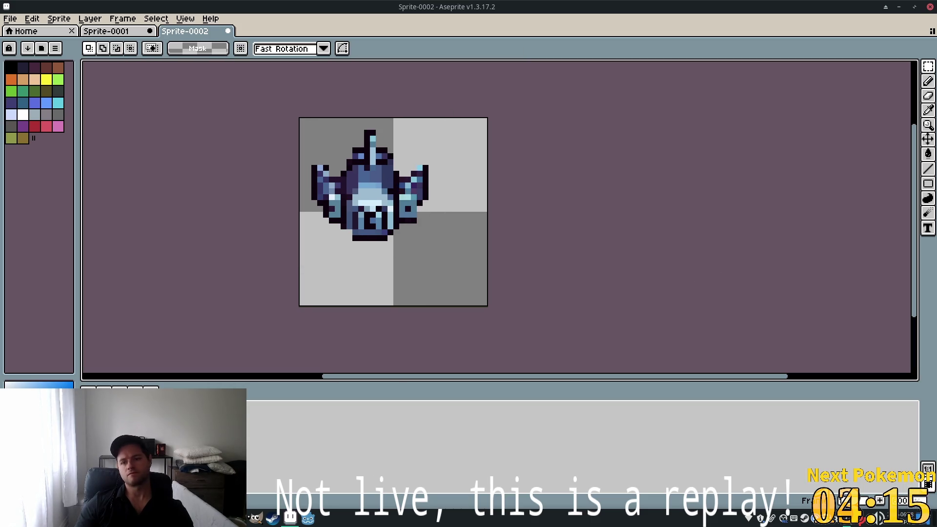
{"action": "left_click", "coordinate": [928, 186]}
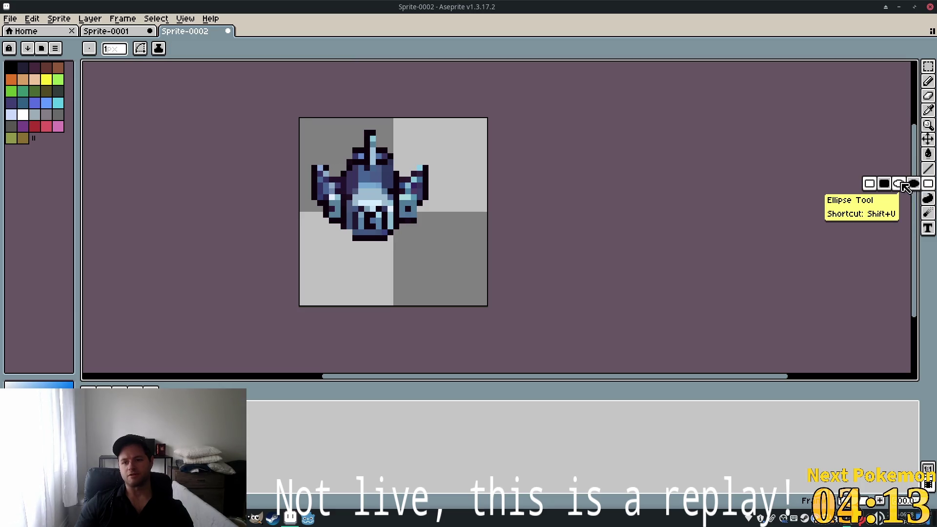
{"action": "left_click", "coordinate": [899, 186]}
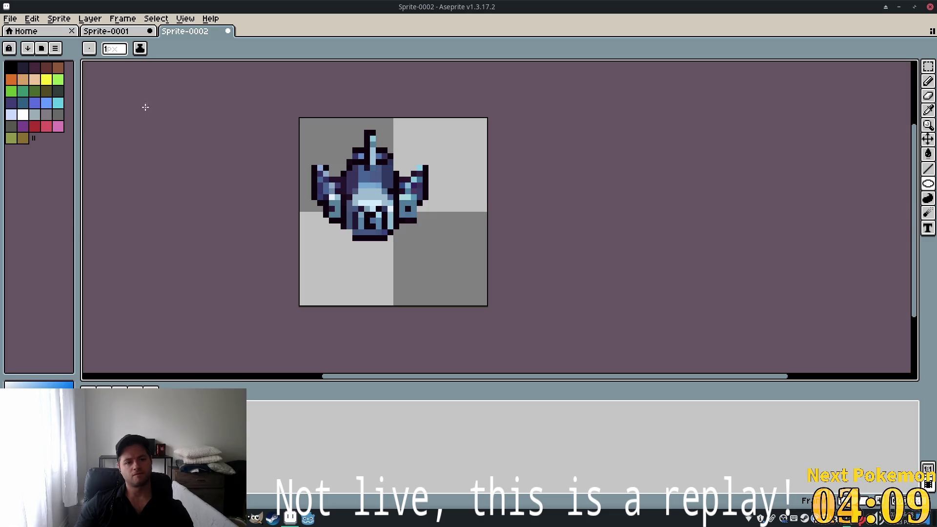
{"action": "left_click", "coordinate": [928, 81]}
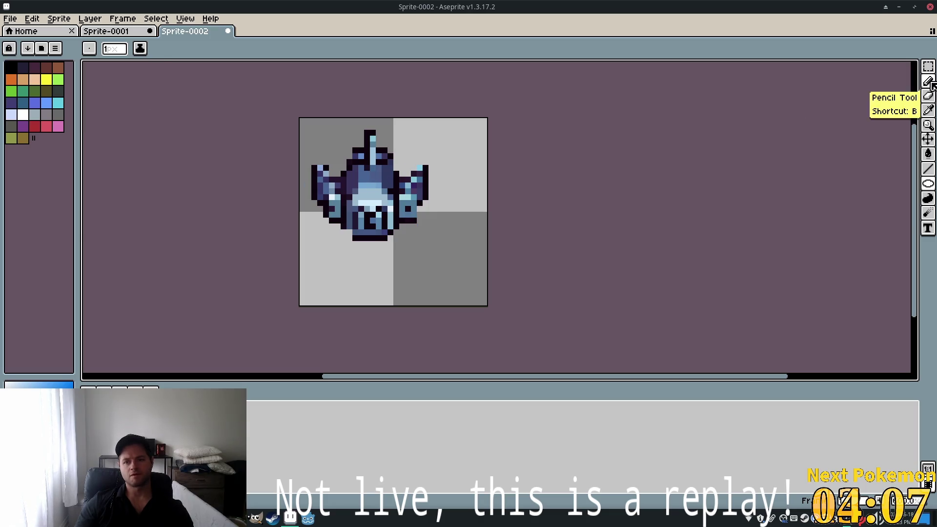
{"action": "left_click_drag", "start_coordinate": [437, 250], "coordinate": [331, 172]}
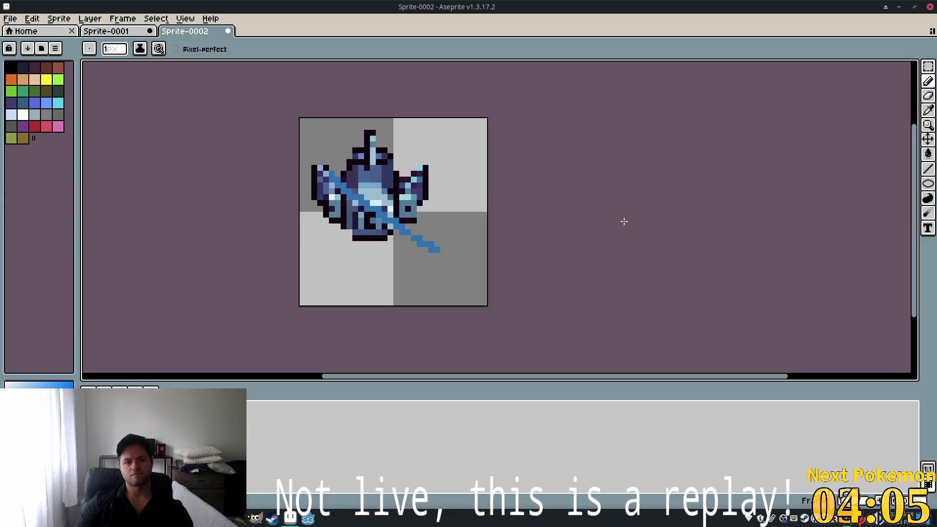
{"action": "key", "text": "ctrl+z"}
{"action": "left_click", "coordinate": [928, 184]}
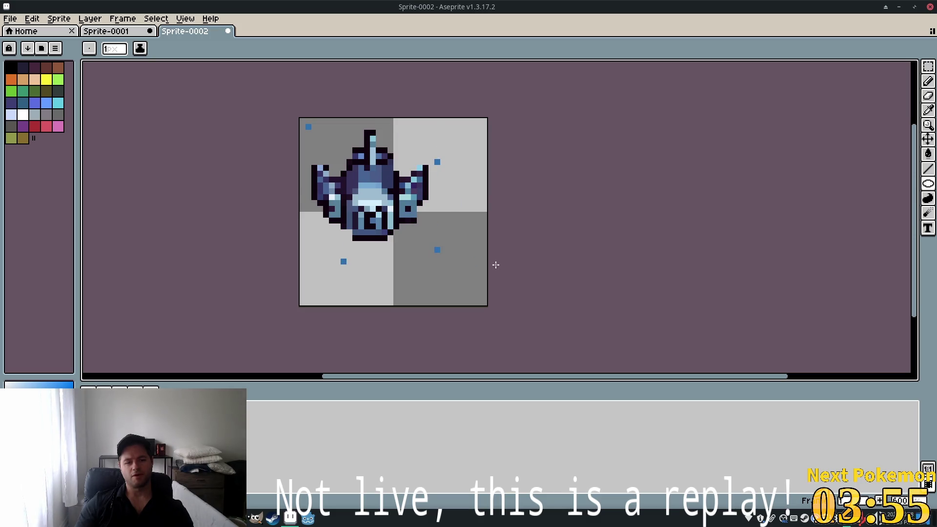
{"action": "key", "text": "ctrl+z"}
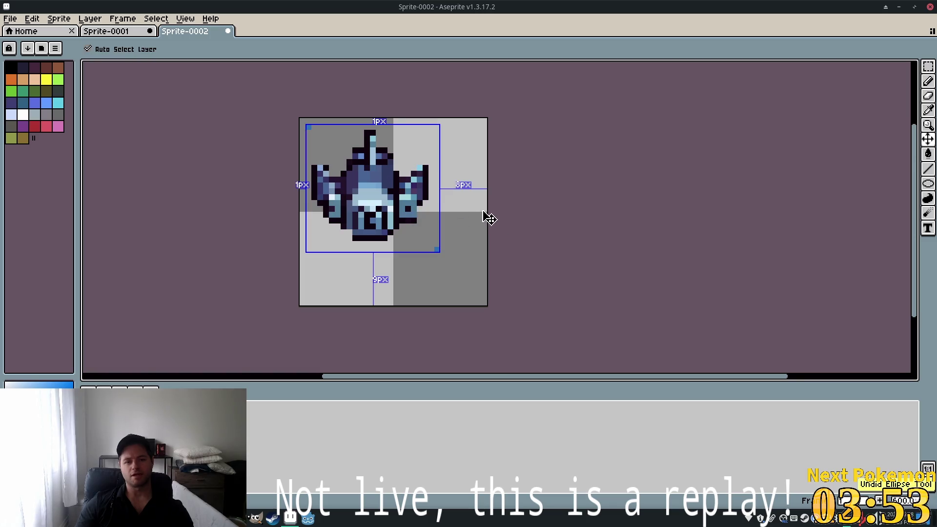
{"action": "key", "text": "ctrl+z"}
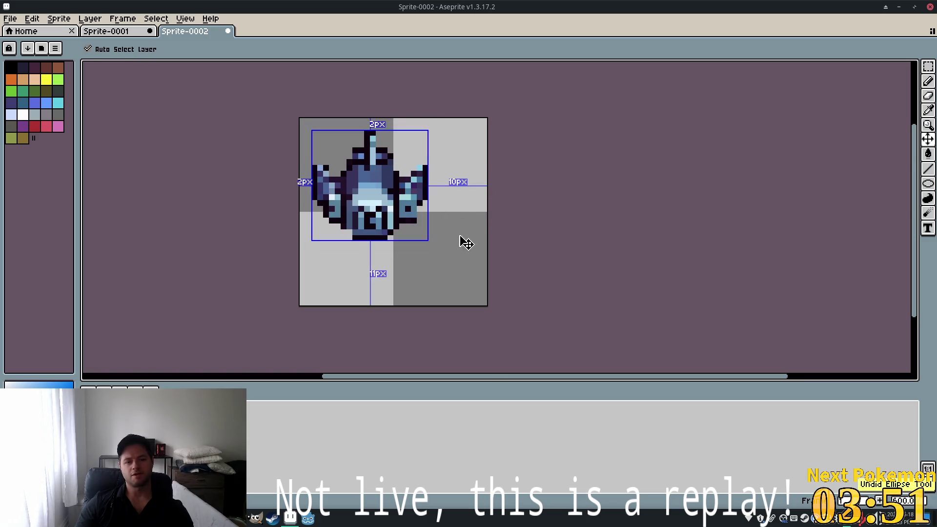
{"action": "mouse_move", "coordinate": [433, 238]}
{"action": "left_mouse_down"}
{"action": "mouse_move", "coordinate": [408, 130]}
{"action": "mouse_move", "coordinate": [288, 125]}
{"action": "mouse_move", "coordinate": [559, 294]}
{"action": "left_mouse_up"}
{"action": "key", "text": "ctrl+z"}
{"action": "left_click_drag", "start_coordinate": [456, 257], "coordinate": [285, 118]}
{"action": "key", "text": "ctrl+z"}
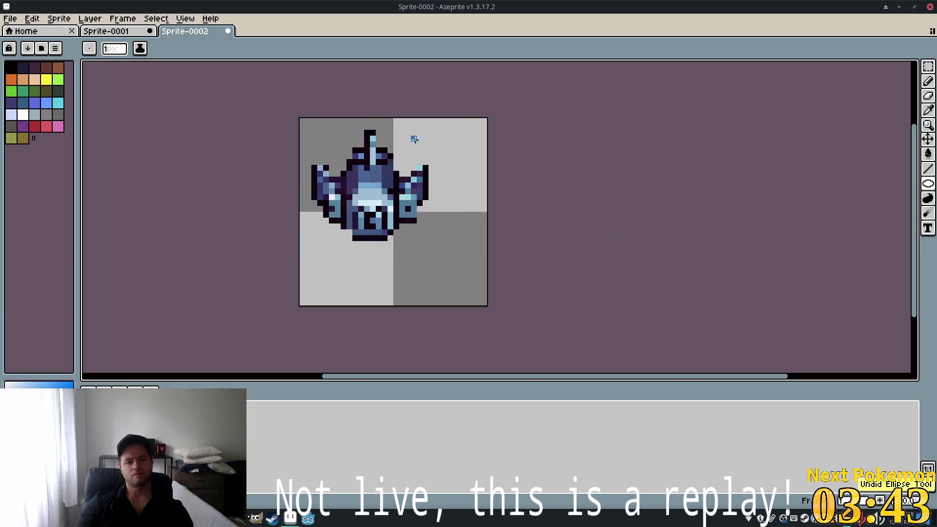
{"action": "mouse_move", "coordinate": [436, 118]}
{"action": "left_mouse_down"}
{"action": "mouse_move", "coordinate": [376, 191]}
{"action": "mouse_move", "coordinate": [301, 235]}
{"action": "mouse_move", "coordinate": [316, 228]}
{"action": "mouse_move", "coordinate": [303, 129]}
{"action": "left_mouse_up"}
Draw two concentric black circle outlines around the drone, undoing misplaced attempts
{"action": "key", "text": "ctrl+z"}
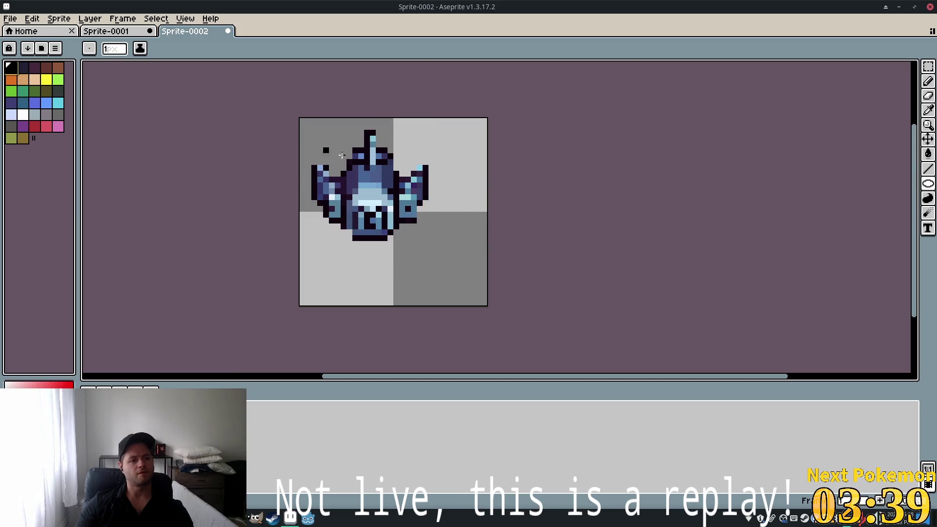
{"action": "mouse_move", "coordinate": [432, 132]}
{"action": "left_mouse_down"}
{"action": "mouse_move", "coordinate": [314, 171]}
{"action": "mouse_move", "coordinate": [306, 241]}
{"action": "left_mouse_up"}
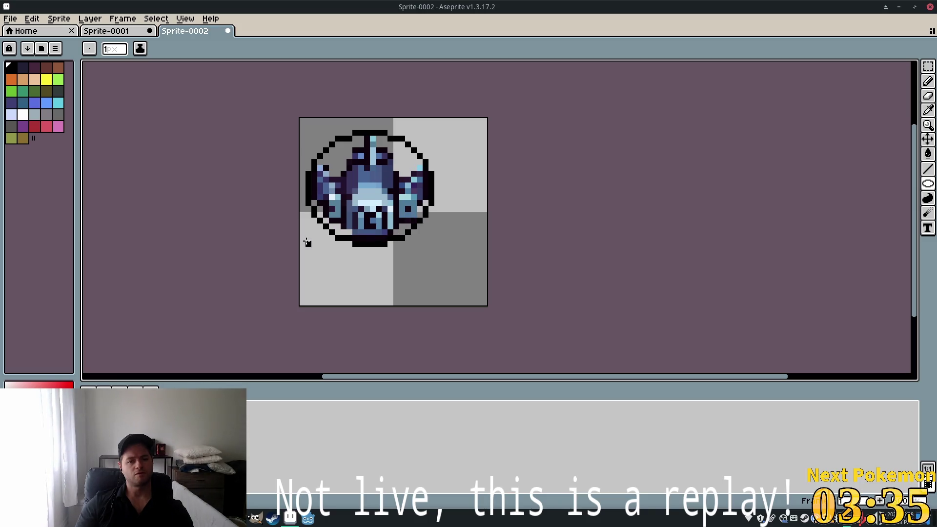
{"action": "mouse_move", "coordinate": [437, 130]}
{"action": "left_mouse_down"}
{"action": "mouse_move", "coordinate": [317, 196]}
{"action": "mouse_move", "coordinate": [303, 243]}
{"action": "left_mouse_up"}
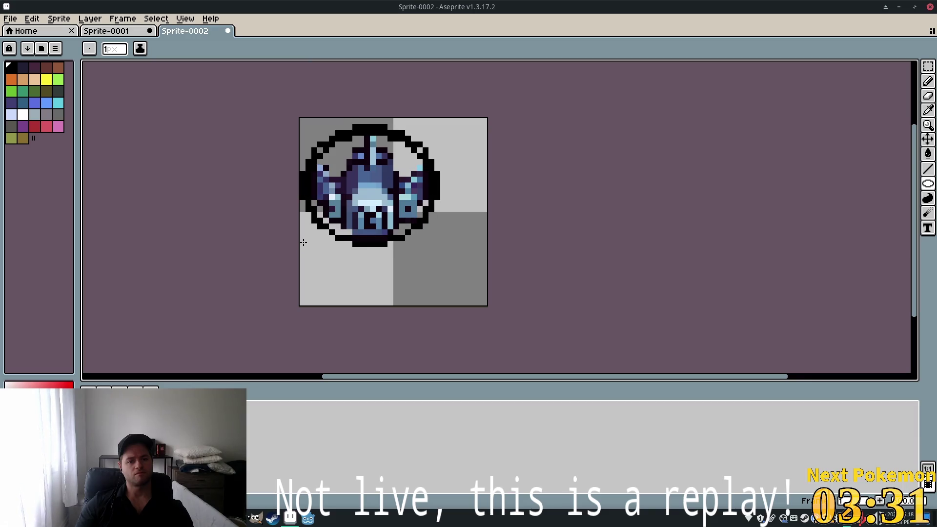
{"action": "key", "text": "ctrl+z"}
{"action": "mouse_move", "coordinate": [453, 119]}
{"action": "left_mouse_down"}
{"action": "mouse_move", "coordinate": [287, 235]}
{"action": "mouse_move", "coordinate": [283, 265]}
{"action": "mouse_move", "coordinate": [301, 242]}
{"action": "mouse_move", "coordinate": [426, 184]}
{"action": "mouse_move", "coordinate": [436, 163]}
{"action": "mouse_move", "coordinate": [291, 209]}
{"action": "mouse_move", "coordinate": [305, 234]}
{"action": "left_mouse_up"}
{"action": "key", "text": "ctrl+z"}
{"action": "key", "text": "ctrl+z"}
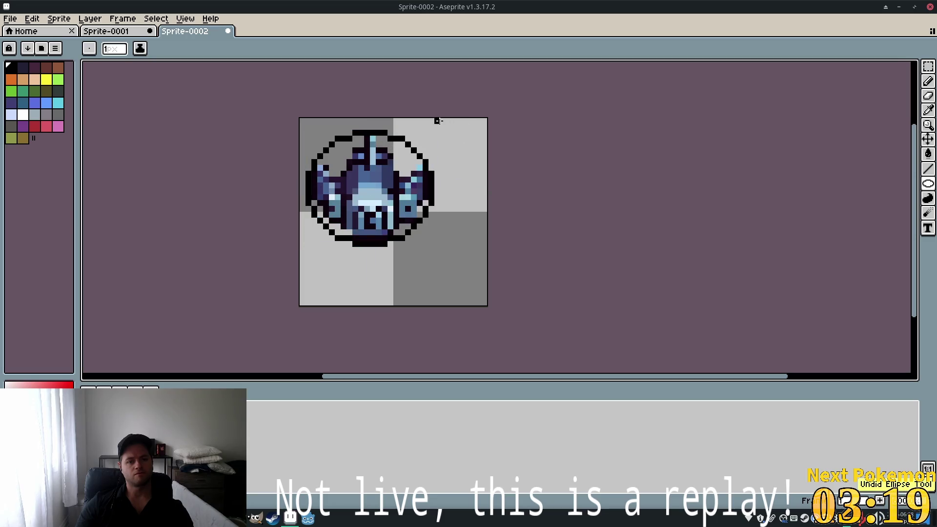
{"action": "mouse_move", "coordinate": [437, 119]}
{"action": "left_mouse_down"}
{"action": "mouse_move", "coordinate": [373, 204]}
{"action": "mouse_move", "coordinate": [305, 257]}
{"action": "mouse_move", "coordinate": [294, 253]}
{"action": "left_mouse_up"}
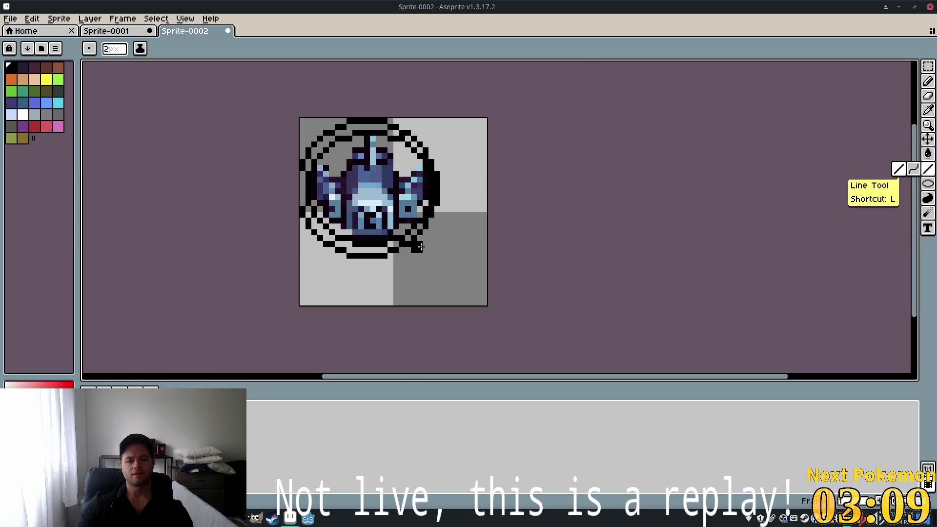
Draw two parallel black diagonal lines from the ring to the lower-right corner as a thick handle
{"action": "left_click", "coordinate": [927, 169]}
{"action": "left_click_drag", "start_coordinate": [416, 240], "coordinate": [484, 308]}
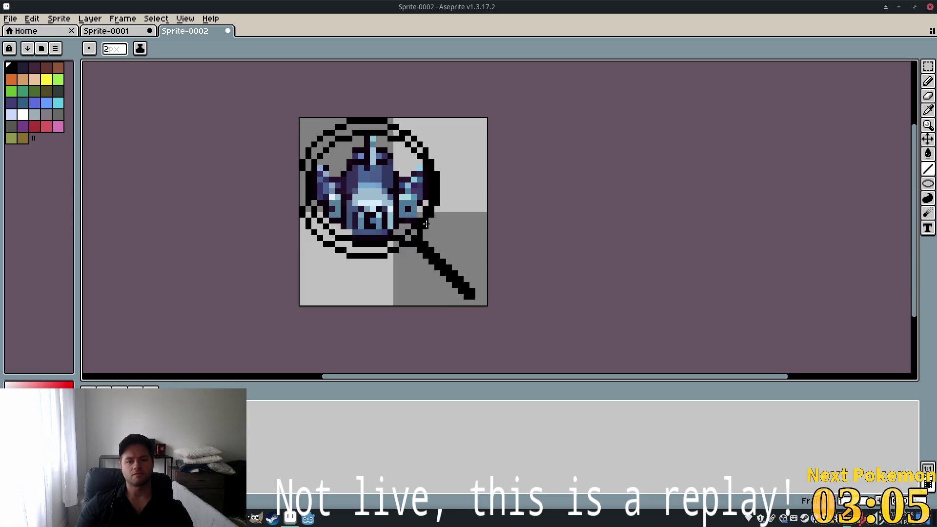
{"action": "mouse_move", "coordinate": [427, 227]}
{"action": "left_mouse_down"}
{"action": "mouse_move", "coordinate": [477, 289]}
{"action": "mouse_move", "coordinate": [482, 282]}
{"action": "mouse_move", "coordinate": [482, 297]}
{"action": "left_mouse_up"}
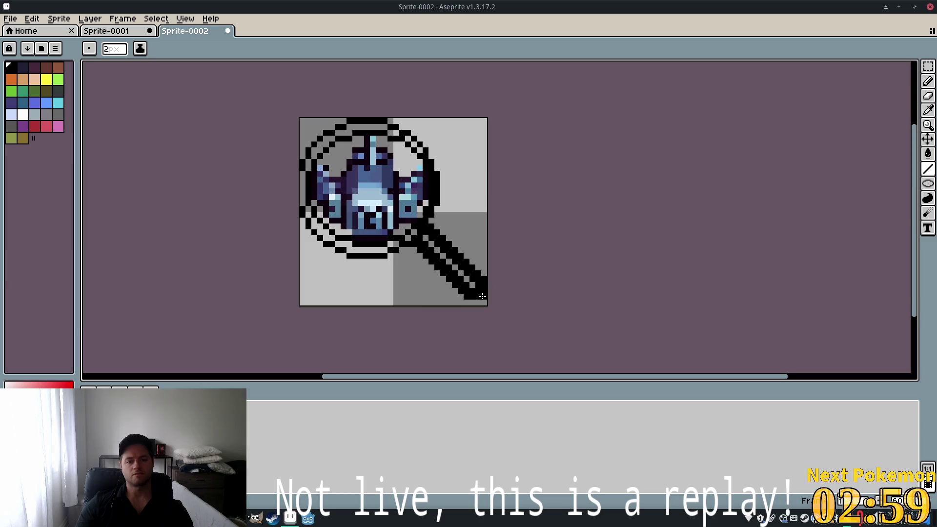
{"action": "left_click", "coordinate": [445, 148]}
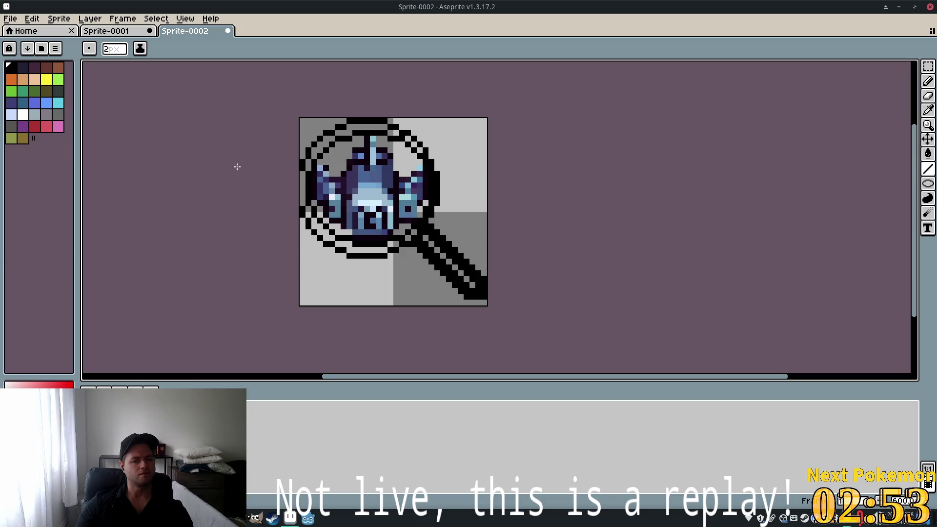
Sample the drone's dark blue and try hand-painting it along the handle, then undo
{"action": "left_click", "coordinate": [928, 81]}
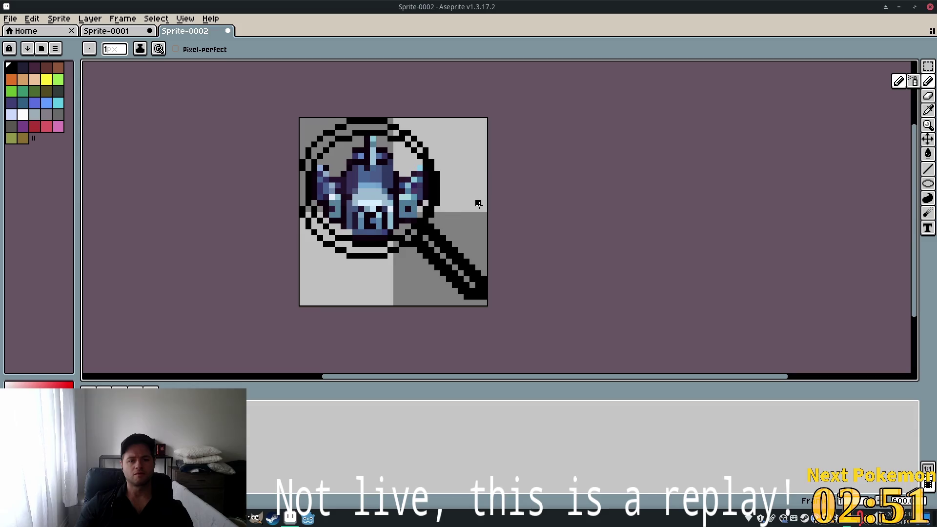
{"action": "key", "text": "i"}
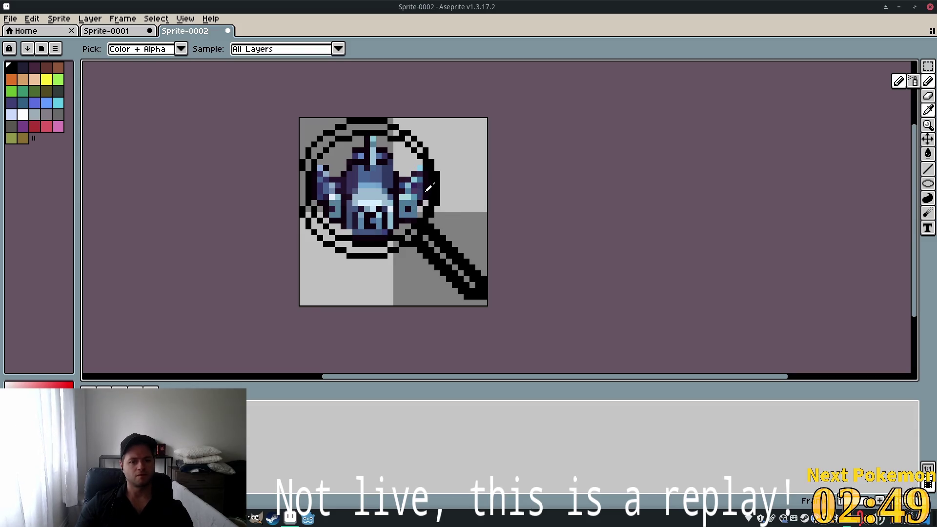
{"action": "left_click", "coordinate": [425, 188]}
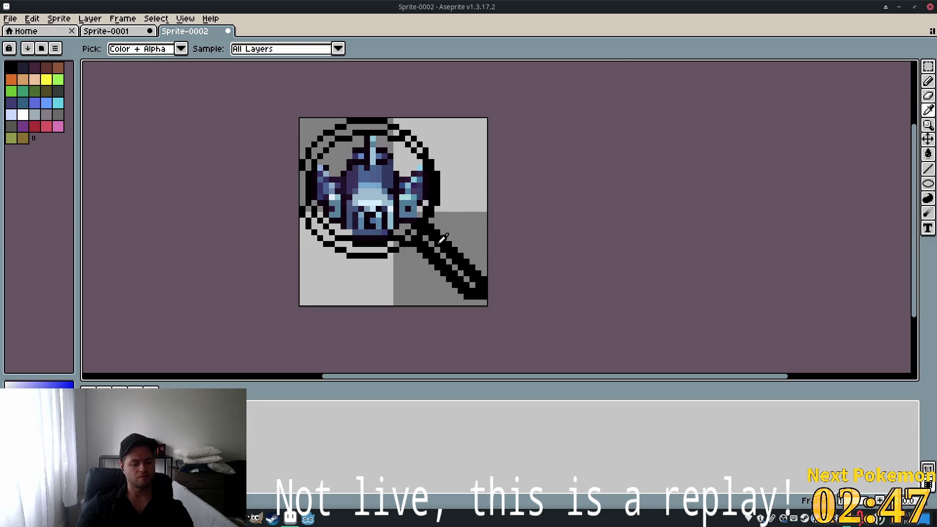
{"action": "key", "text": "b"}
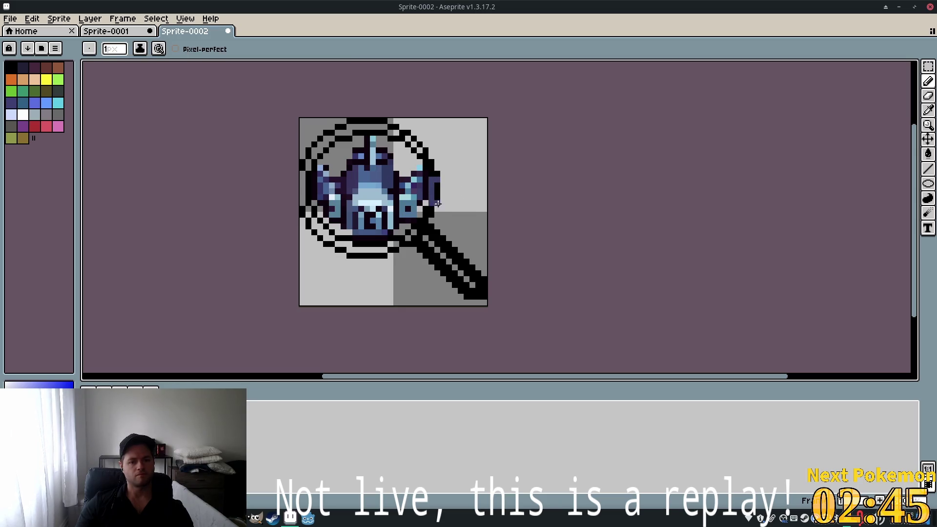
{"action": "left_click", "coordinate": [428, 238]}
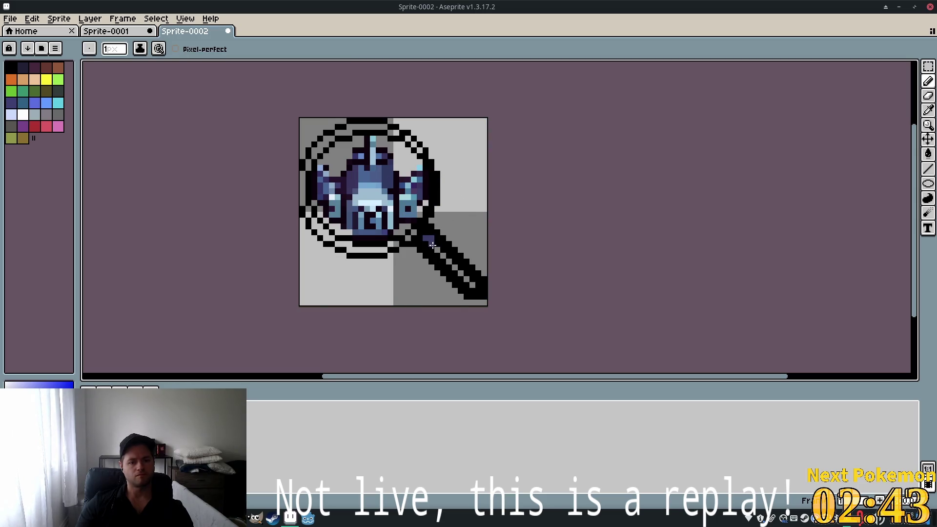
{"action": "left_click", "coordinate": [443, 255]}
{"action": "left_click_drag", "start_coordinate": [461, 274], "coordinate": [475, 284]}
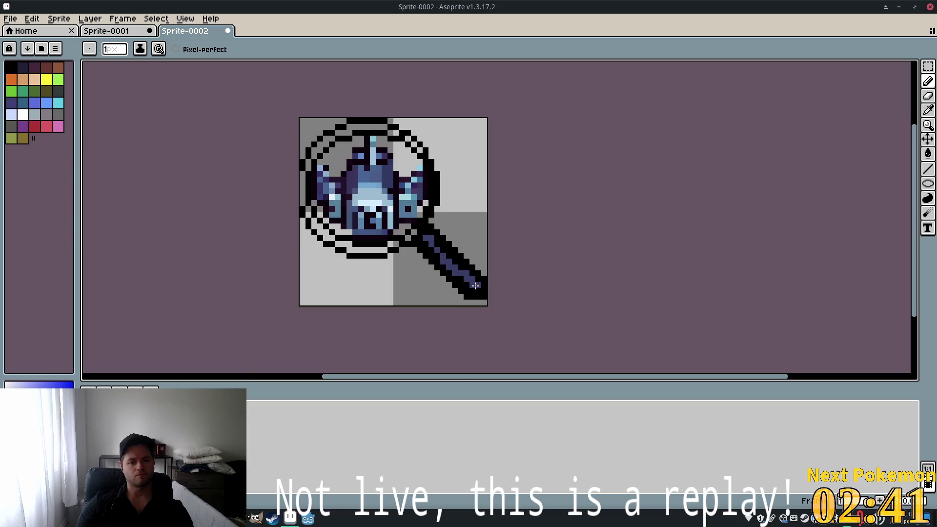
{"action": "key", "text": "v"}
{"action": "left_click", "coordinate": [924, 172]}
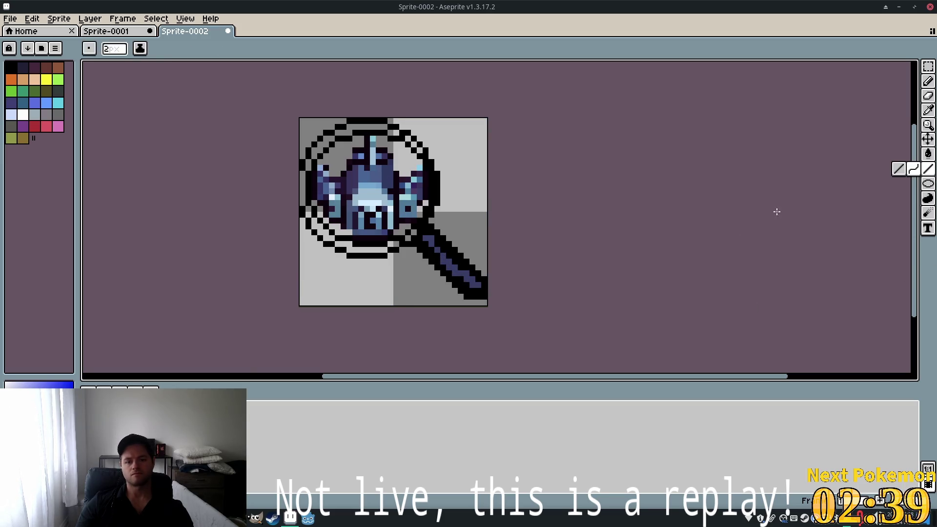
{"action": "key", "text": "ctrl+z"}
{"action": "key", "text": "ctrl+z"}
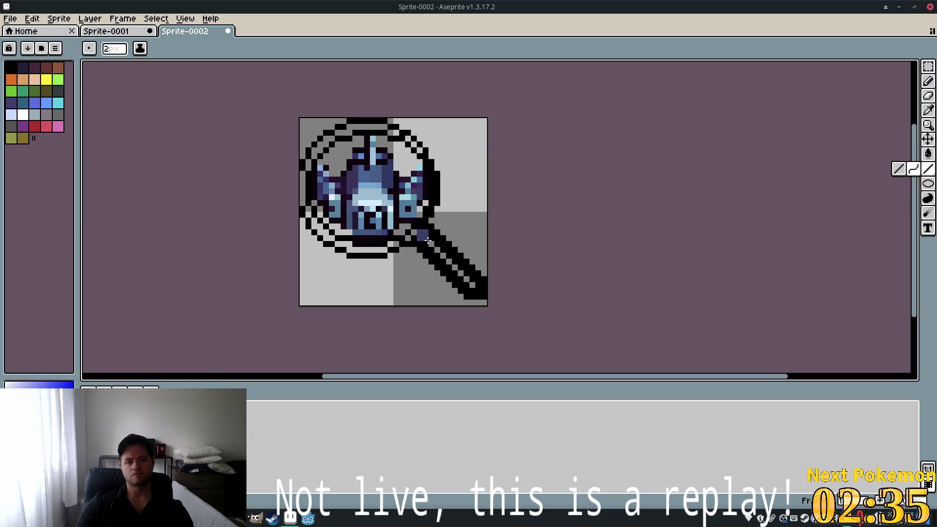
Fill the handle and the ring's lower arc with straight dark-blue lines inside the black outlines
{"action": "left_click_drag", "start_coordinate": [427, 240], "coordinate": [478, 290]}
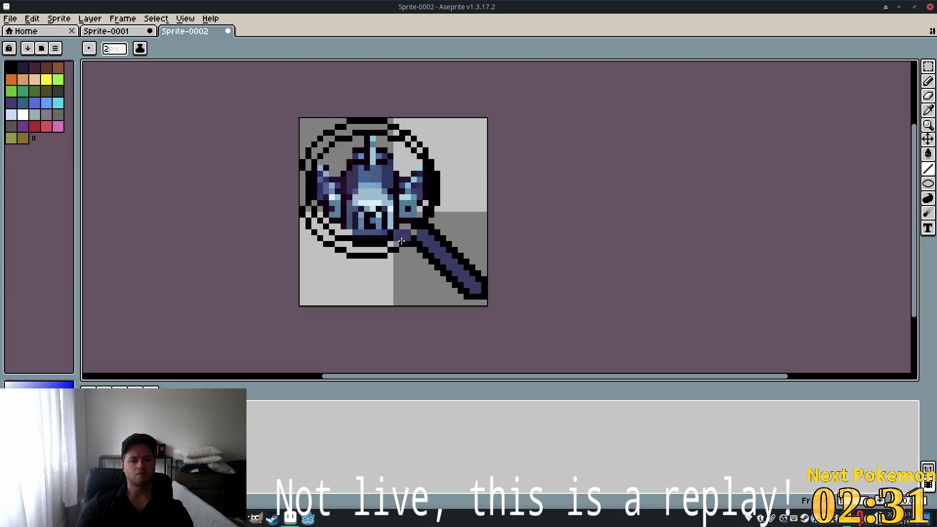
{"action": "scroll", "coordinate": [414, 229], "scroll_direction": "up", "scroll_amount": 3}
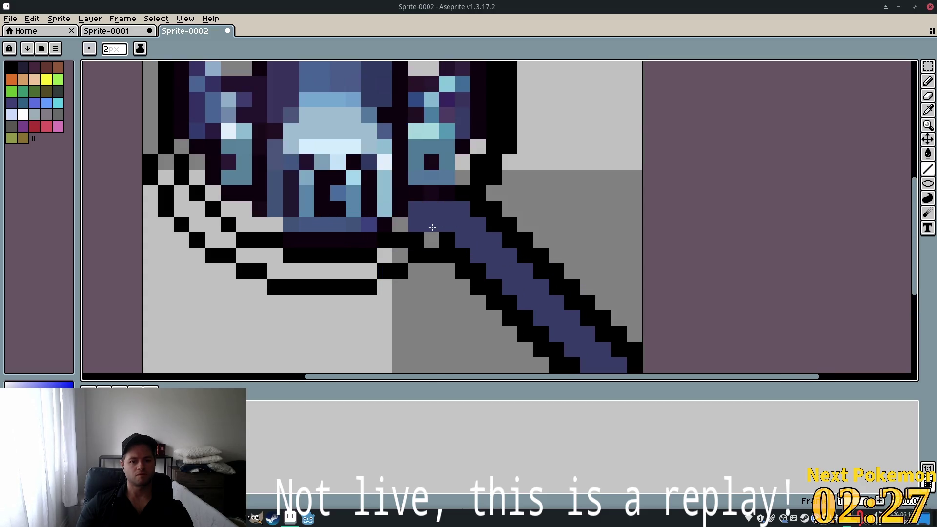
{"action": "mouse_move", "coordinate": [424, 232]}
{"action": "left_mouse_down"}
{"action": "mouse_move", "coordinate": [357, 269]}
{"action": "mouse_move", "coordinate": [297, 249]}
{"action": "mouse_move", "coordinate": [275, 264]}
{"action": "mouse_move", "coordinate": [219, 244]}
{"action": "mouse_move", "coordinate": [166, 161]}
{"action": "left_mouse_up"}
{"action": "key", "text": "ctrl+z"}
{"action": "key", "text": "ctrl+z"}
{"action": "scroll", "coordinate": [253, 185], "scroll_direction": "down", "scroll_amount": 1}
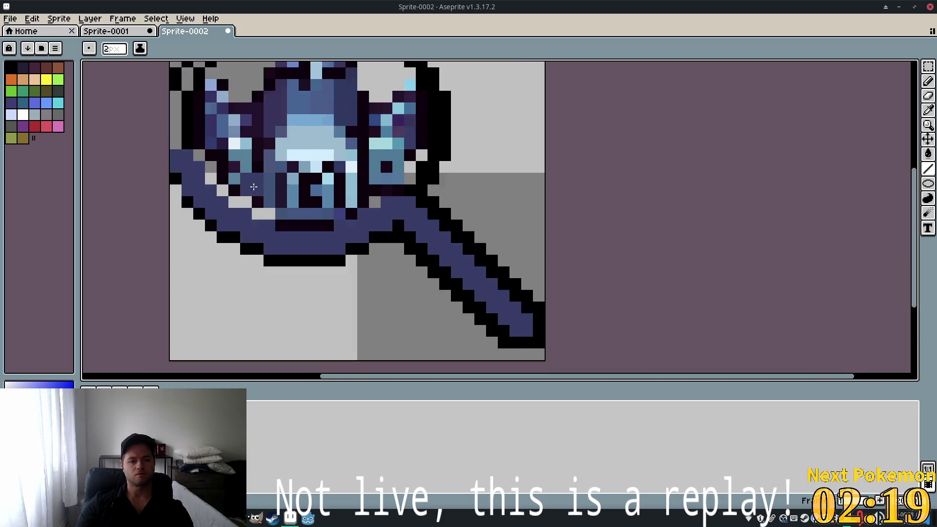
{"action": "scroll", "coordinate": [253, 187], "scroll_direction": "down", "scroll_amount": 1}
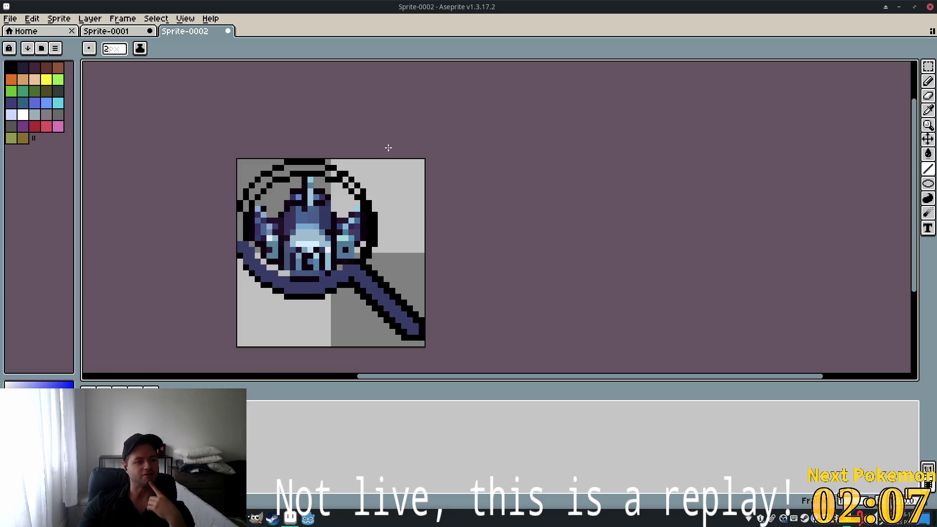
{"action": "left_click", "coordinate": [297, 168]}
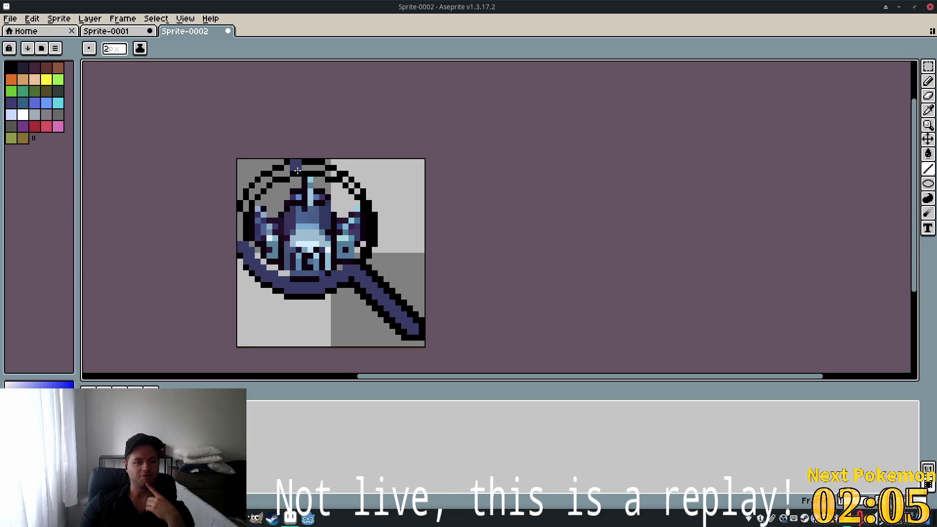
Undo the magnifier, then shrink the drone to about 18×18 pixels and move it toward the centre
{"action": "key", "text": "ctrl+z"}
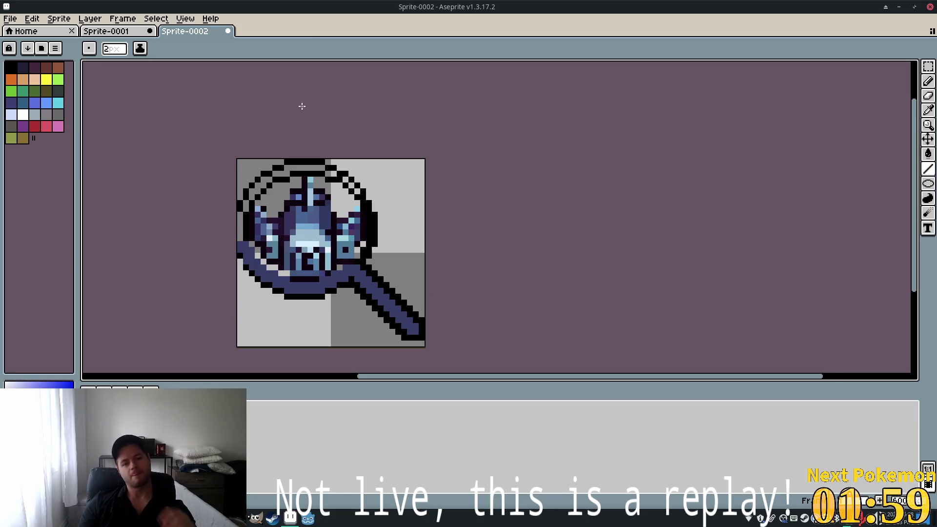
{"action": "key", "text": "ctrl+z"}
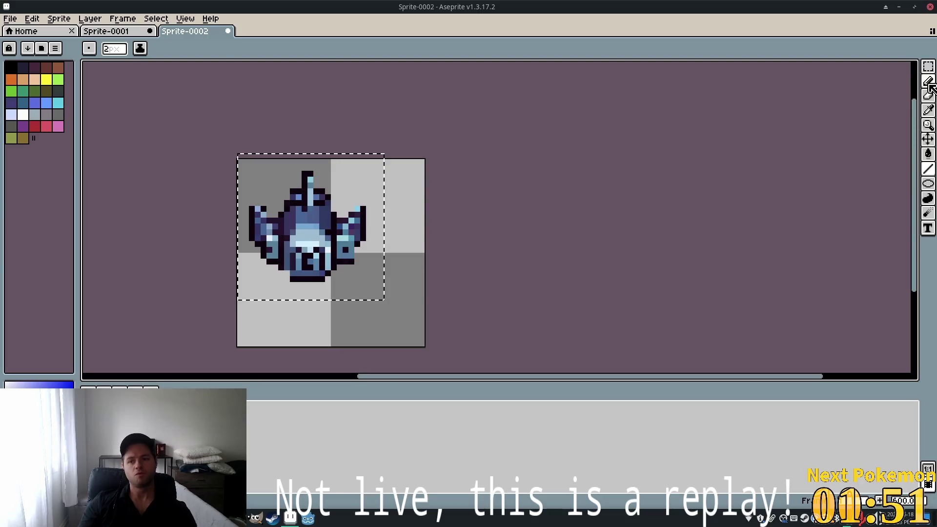
{"action": "key", "text": "w"}
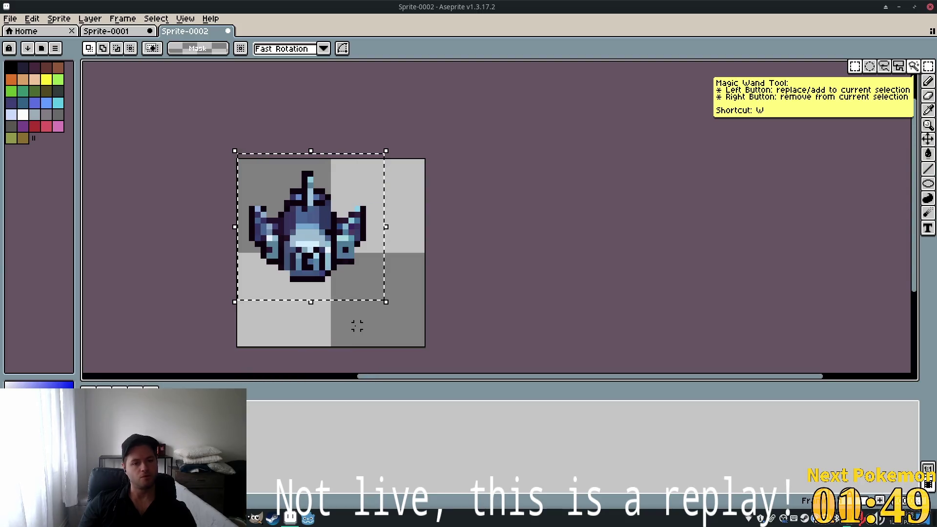
{"action": "left_click", "coordinate": [386, 301]}
{"action": "mouse_move", "coordinate": [384, 302]}
{"action": "left_mouse_down"}
{"action": "mouse_move", "coordinate": [358, 278]}
{"action": "mouse_move", "coordinate": [369, 286]}
{"action": "left_mouse_up"}
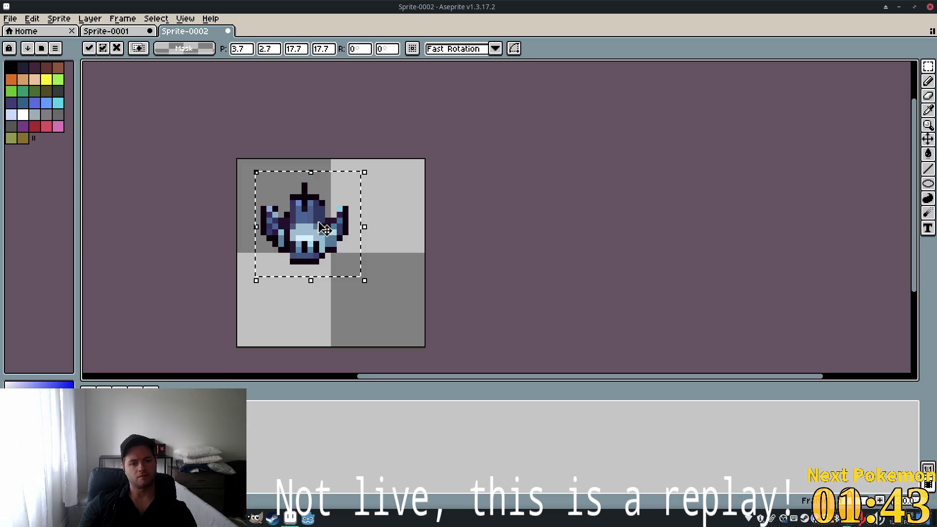
{"action": "left_click_drag", "start_coordinate": [316, 219], "coordinate": [321, 225]}
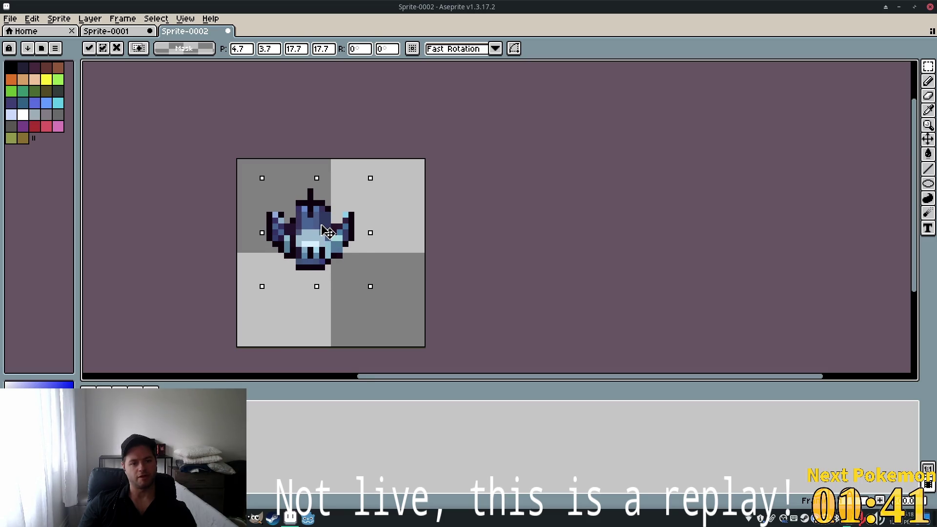
{"action": "left_click", "coordinate": [928, 184]}
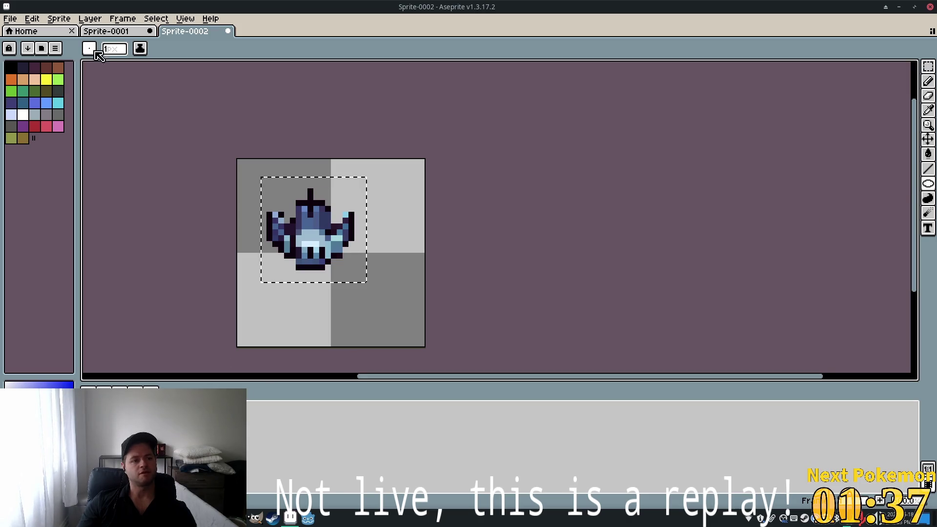
{"action": "left_click", "coordinate": [90, 18]}
Add a new empty layer and clear the selection
{"action": "mouse_move", "coordinate": [116, 83]}
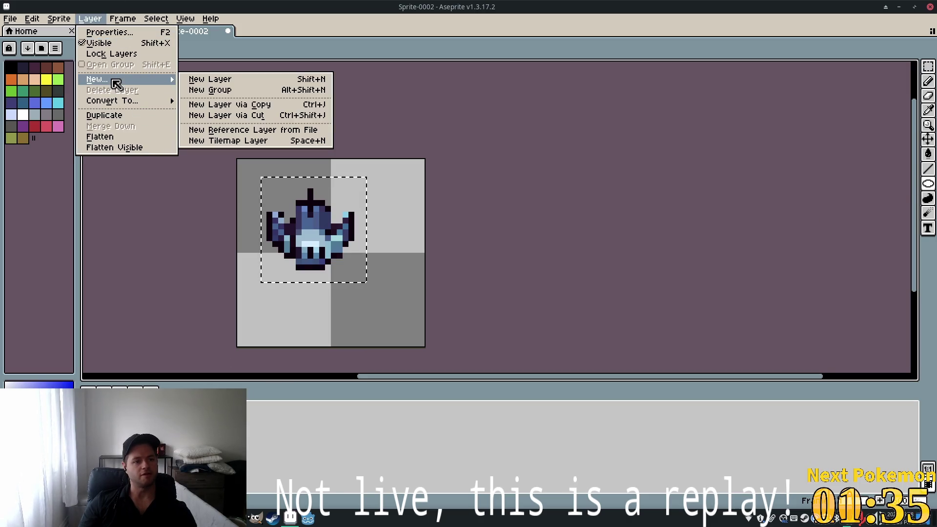
{"action": "left_click", "coordinate": [241, 80]}
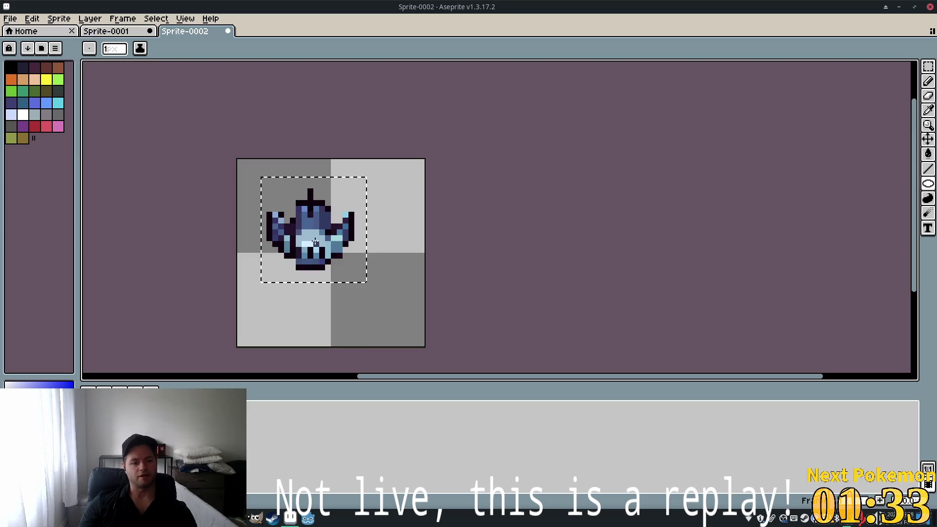
{"action": "key", "text": "ctrl+d"}
Draw a snug black ellipse ring around the drone, redoing misplaced circles
{"action": "mouse_move", "coordinate": [367, 171]}
{"action": "left_mouse_down"}
{"action": "mouse_move", "coordinate": [263, 262]}
{"action": "mouse_move", "coordinate": [259, 284]}
{"action": "left_mouse_up"}
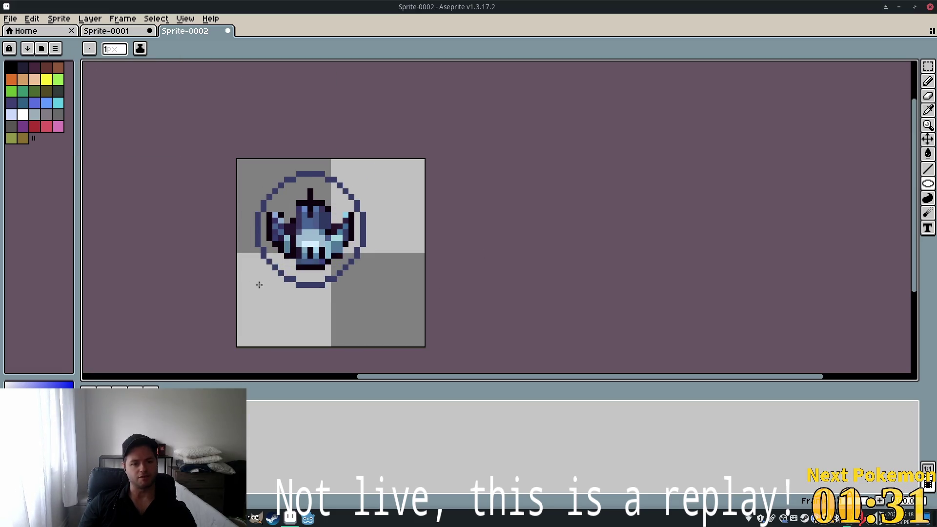
{"action": "key", "text": "ctrl+z"}
{"action": "left_click", "coordinate": [12, 68]}
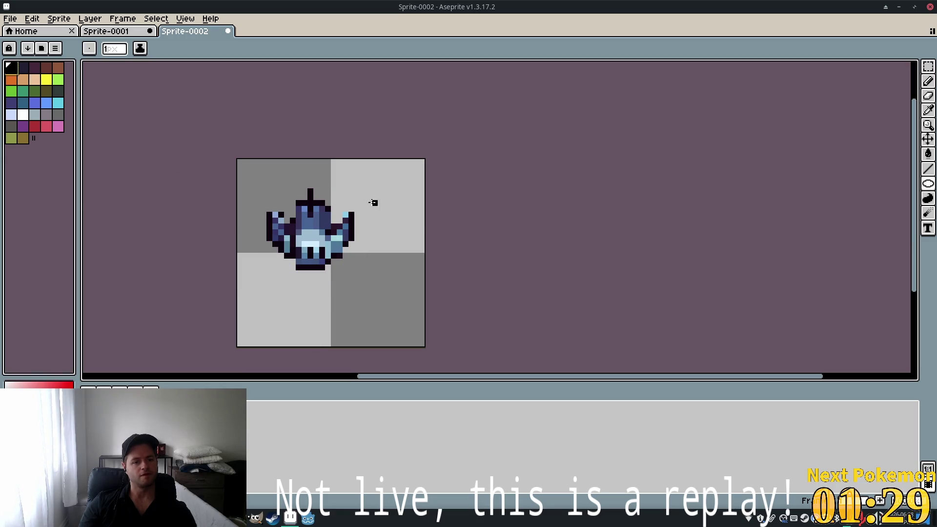
{"action": "mouse_move", "coordinate": [369, 178]}
{"action": "left_mouse_down"}
{"action": "mouse_move", "coordinate": [251, 255]}
{"action": "mouse_move", "coordinate": [250, 283]}
{"action": "mouse_move", "coordinate": [255, 244]}
{"action": "mouse_move", "coordinate": [251, 284]}
{"action": "left_mouse_up"}
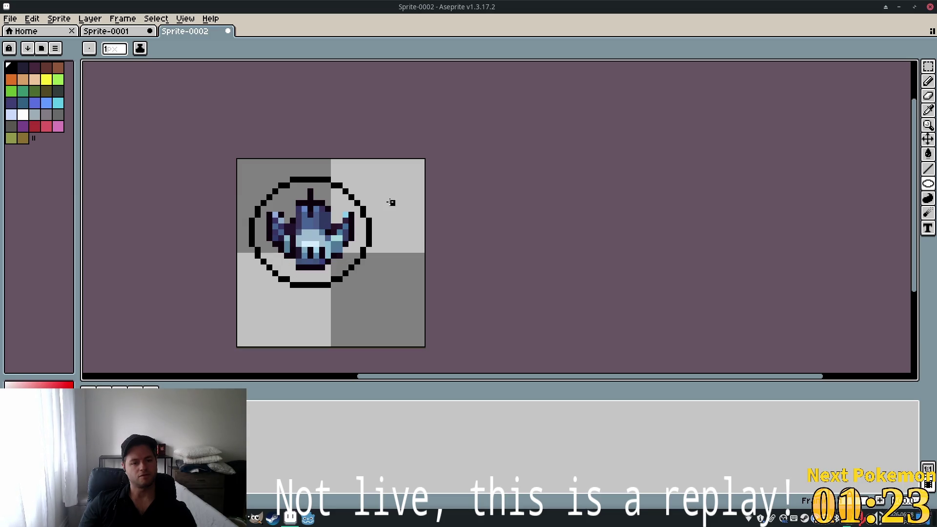
{"action": "key", "text": "ctrl+z"}
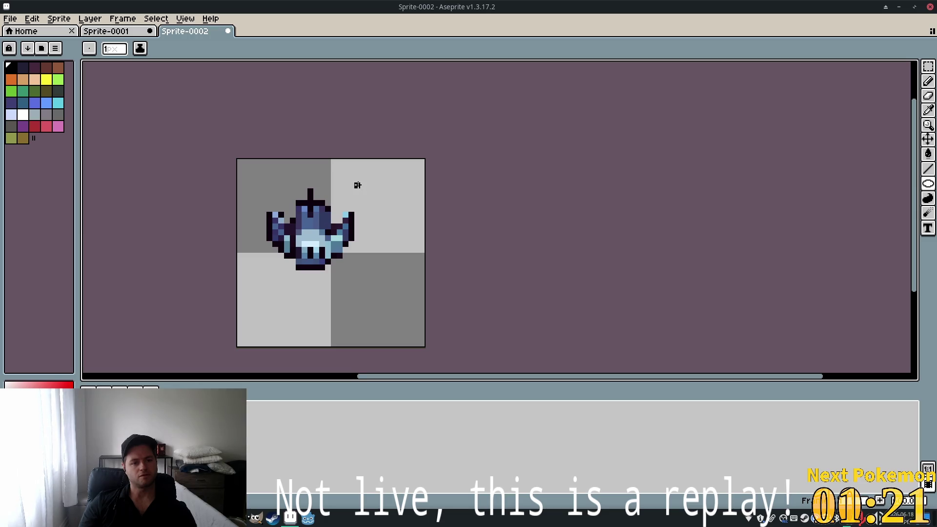
{"action": "left_click_drag", "start_coordinate": [356, 184], "coordinate": [262, 271]}
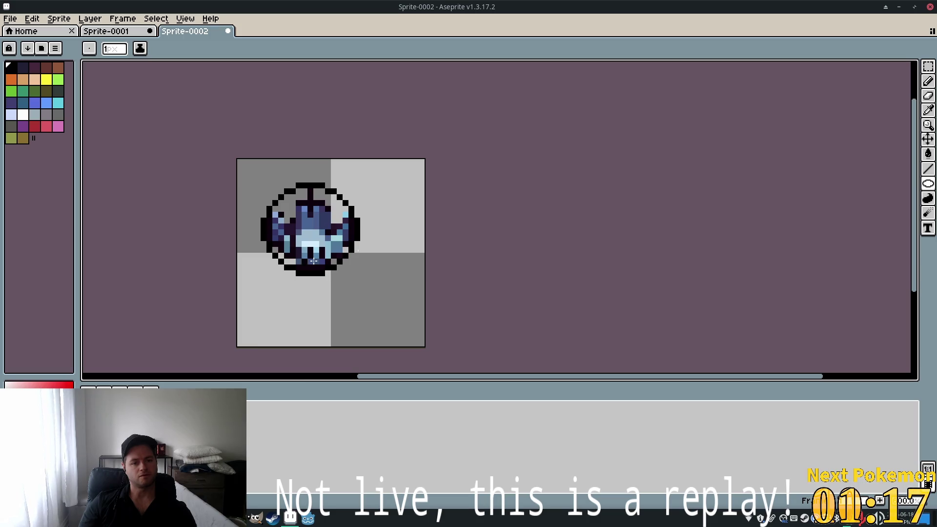
{"action": "key", "text": "ctrl+a"}
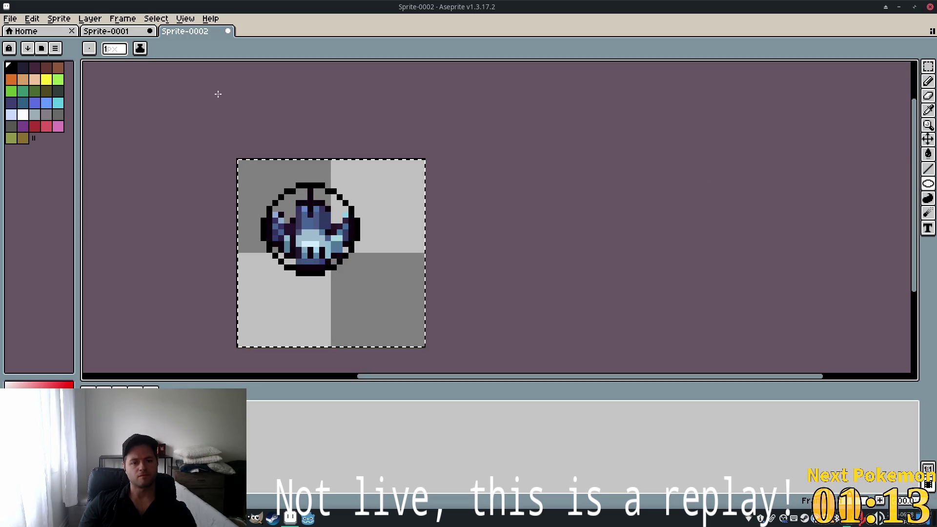
{"action": "left_click", "coordinate": [928, 67]}
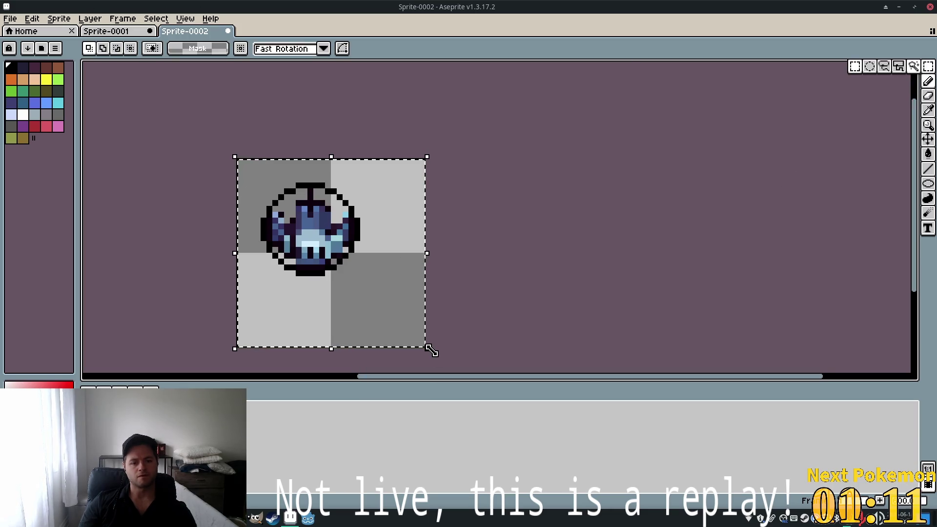
{"action": "key", "text": "alt"}
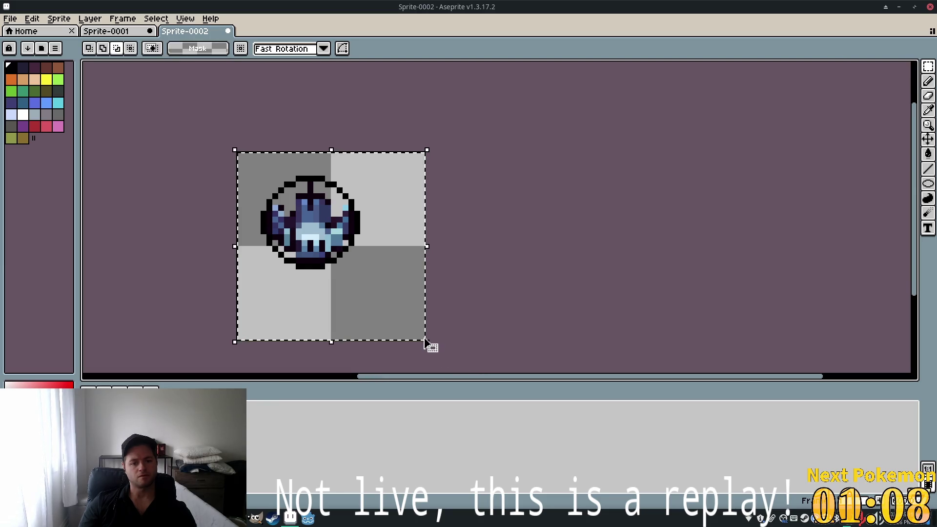
{"action": "left_click", "coordinate": [427, 343]}
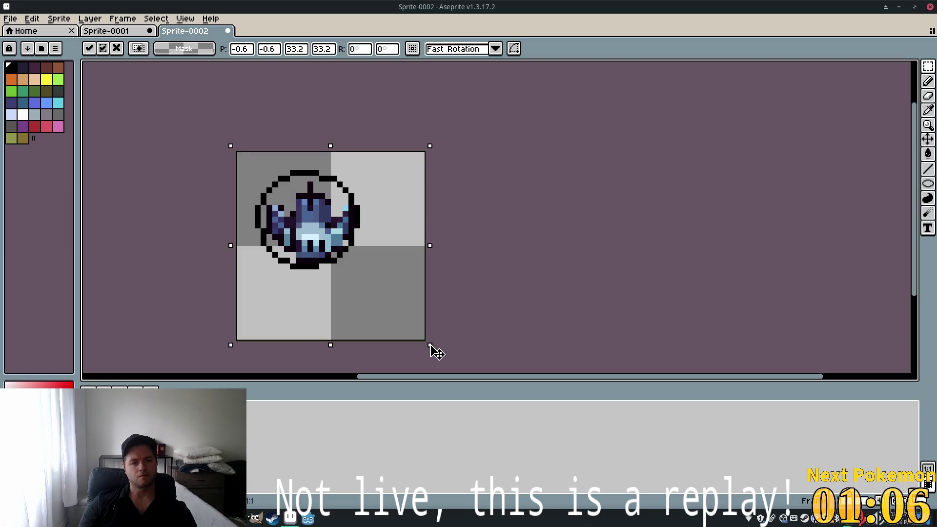
{"action": "left_click_drag", "start_coordinate": [431, 344], "coordinate": [450, 356]}
{"action": "key", "text": "Escape"}
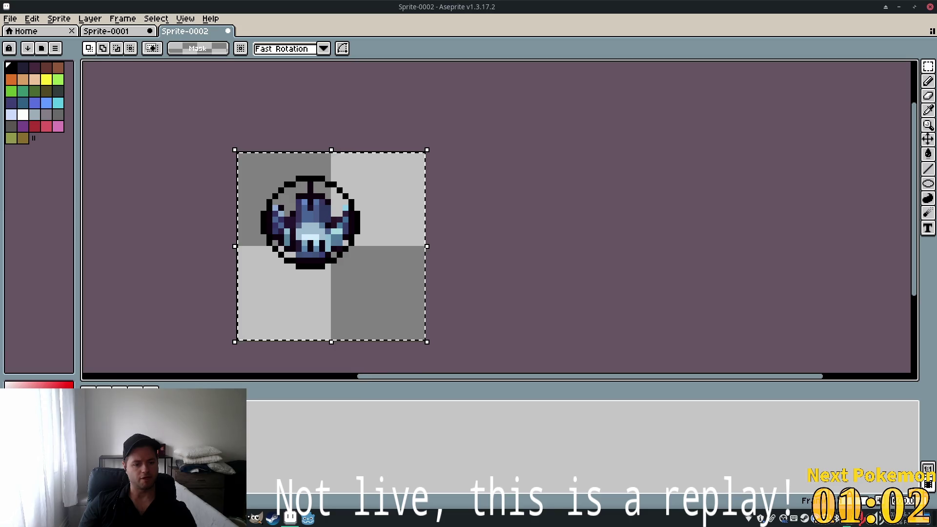
{"action": "mouse_move", "coordinate": [234, 451]}
{"action": "key", "text": "Escape"}
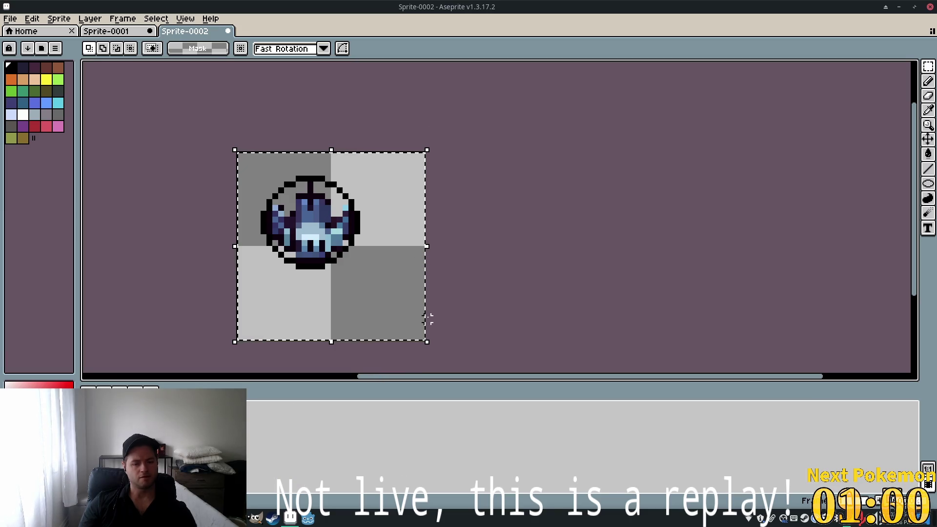
{"action": "left_click_drag", "start_coordinate": [425, 343], "coordinate": [451, 366]}
{"action": "left_click_drag", "start_coordinate": [356, 226], "coordinate": [375, 277]}
{"action": "key", "text": "ctrl+z"}
{"action": "key", "text": "ctrl+z"}
{"action": "key", "text": "ctrl+z"}
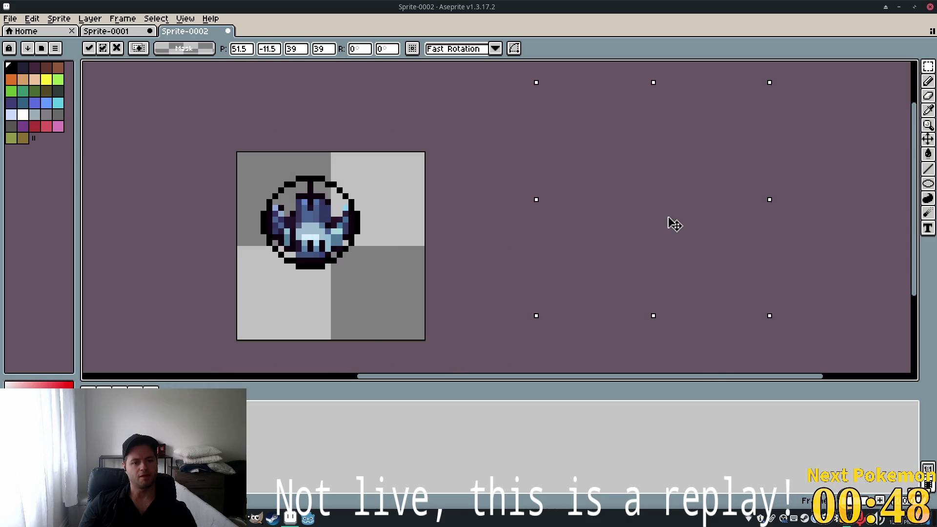
{"action": "key", "text": "ctrl+d"}
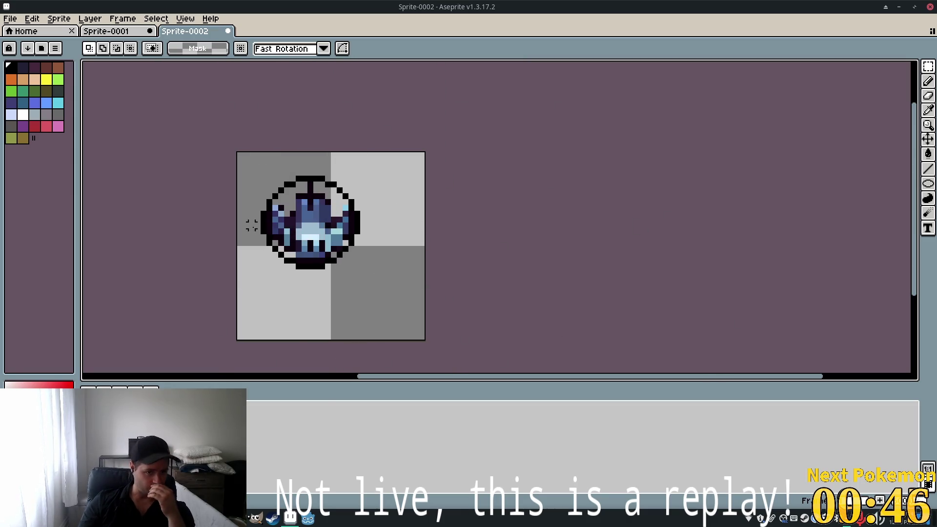
{"action": "scroll", "coordinate": [247, 163], "scroll_direction": "up", "scroll_amount": 1}
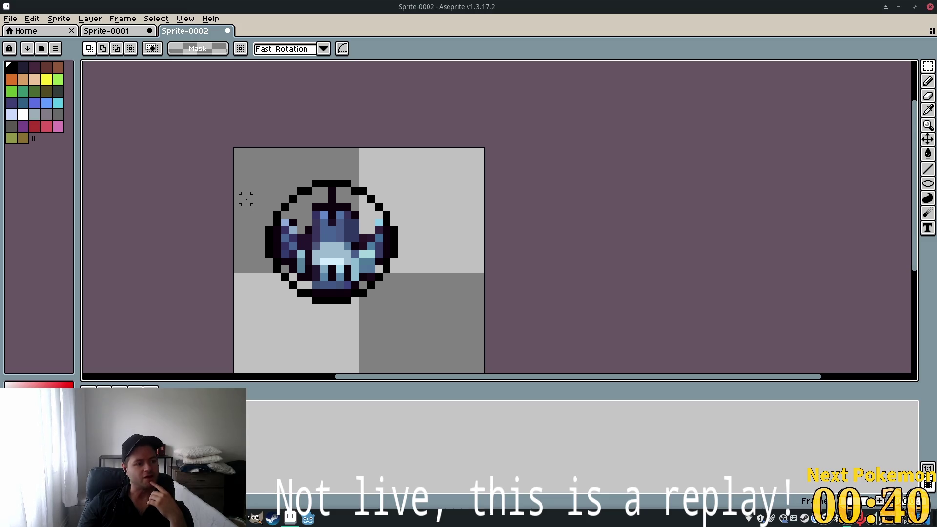
Eyedrop the sprite's dark blue and pencil a dark-blue row along the ring's top outside edge
{"action": "scroll", "coordinate": [481, 214], "scroll_direction": "up", "scroll_amount": 2}
{"action": "scroll", "coordinate": [481, 214], "scroll_direction": "down", "scroll_amount": 1}
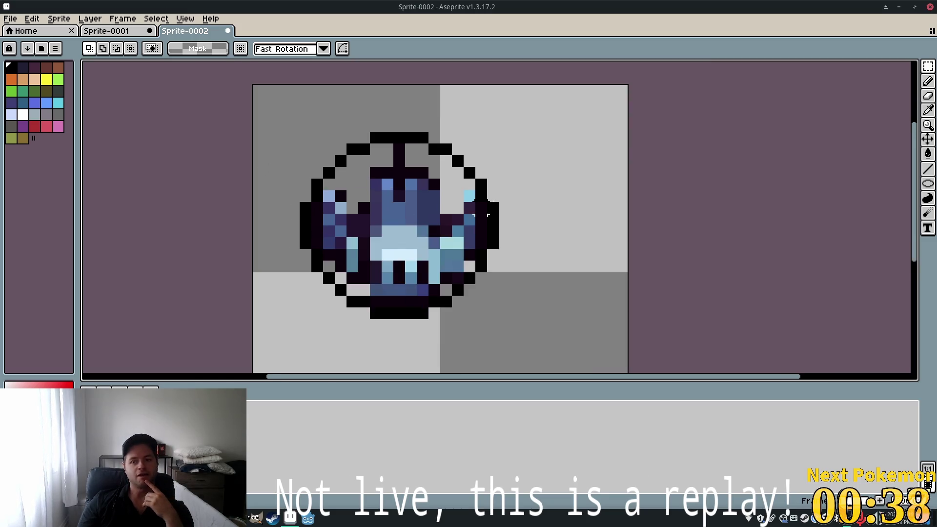
{"action": "left_click", "coordinate": [928, 82]}
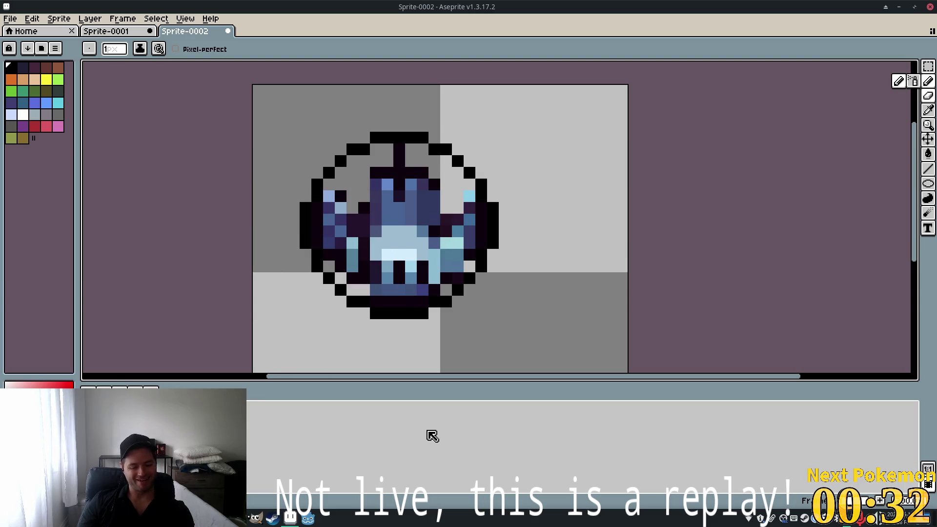
{"action": "key", "text": "i"}
{"action": "left_click", "coordinate": [477, 238]}
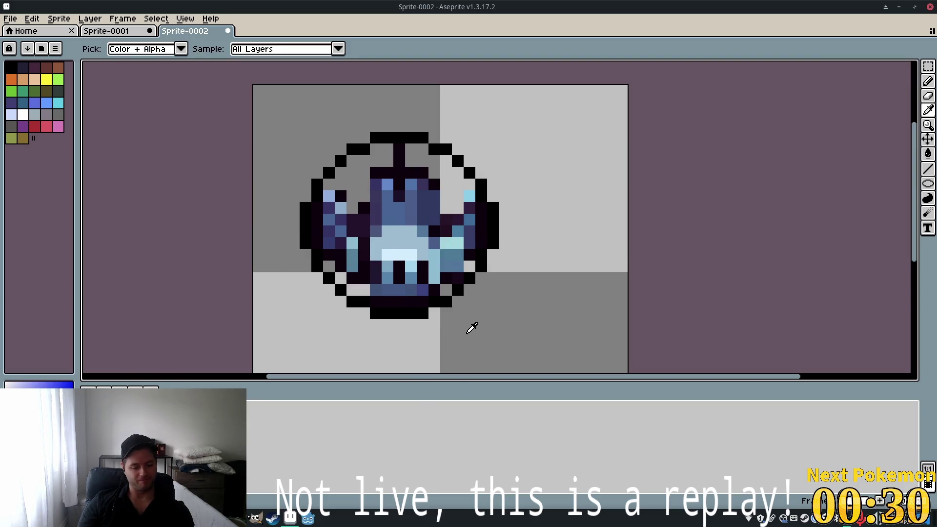
{"action": "key", "text": "b"}
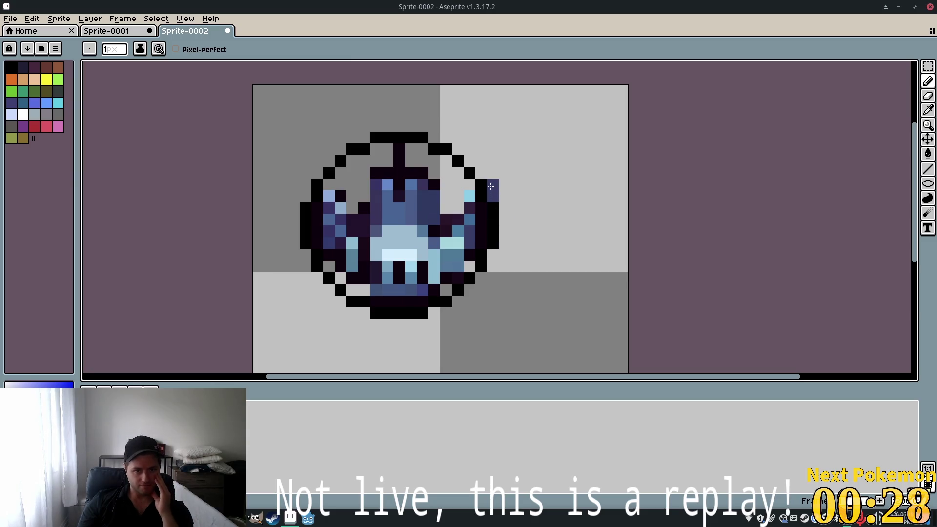
{"action": "mouse_move", "coordinate": [491, 186]}
{"action": "left_mouse_down"}
{"action": "mouse_move", "coordinate": [420, 126]}
{"action": "mouse_move", "coordinate": [369, 128]}
{"action": "mouse_move", "coordinate": [328, 157]}
{"action": "mouse_move", "coordinate": [306, 194]}
{"action": "mouse_move", "coordinate": [313, 182]}
{"action": "left_mouse_up"}
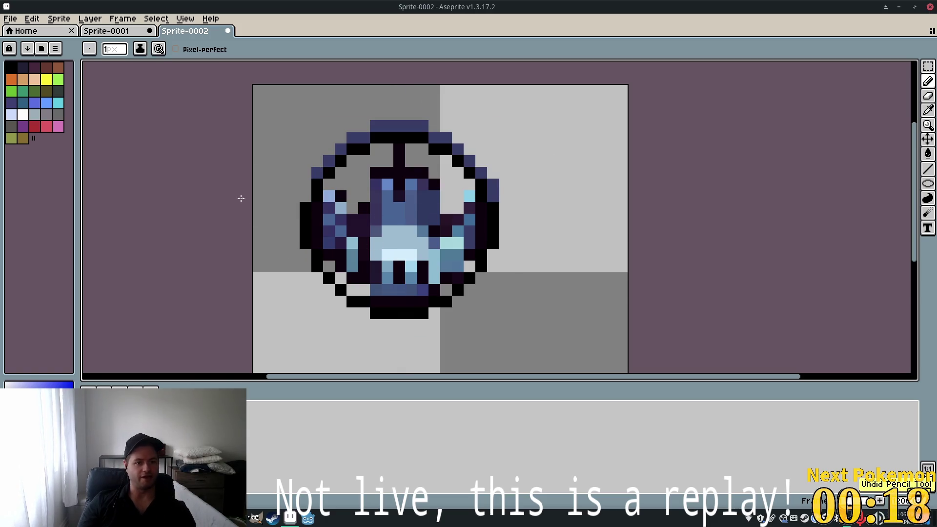
Extend the dark-blue band down the ring's left side, along the bottom, and up the right
{"action": "mouse_move", "coordinate": [304, 186]}
{"action": "left_mouse_down"}
{"action": "mouse_move", "coordinate": [288, 209]}
{"action": "mouse_move", "coordinate": [288, 243]}
{"action": "mouse_move", "coordinate": [324, 288]}
{"action": "left_mouse_up"}
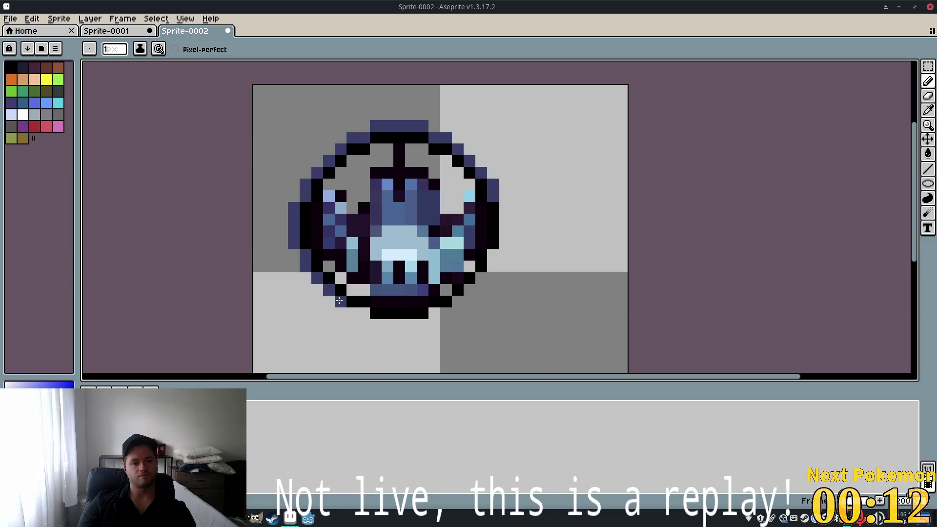
{"action": "left_click", "coordinate": [351, 310]}
{"action": "left_click", "coordinate": [367, 316]}
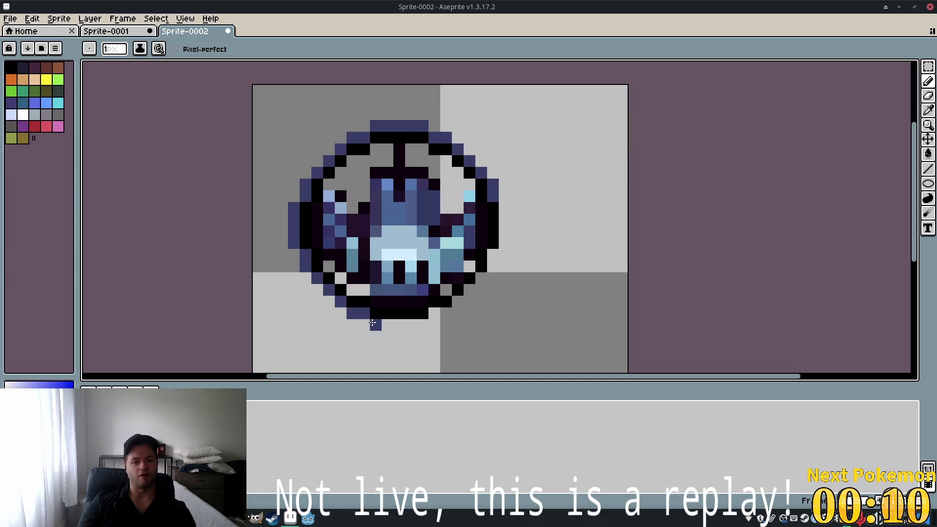
{"action": "mouse_move", "coordinate": [372, 323]}
{"action": "left_mouse_down"}
{"action": "mouse_move", "coordinate": [413, 325]}
{"action": "mouse_move", "coordinate": [444, 313]}
{"action": "left_mouse_up"}
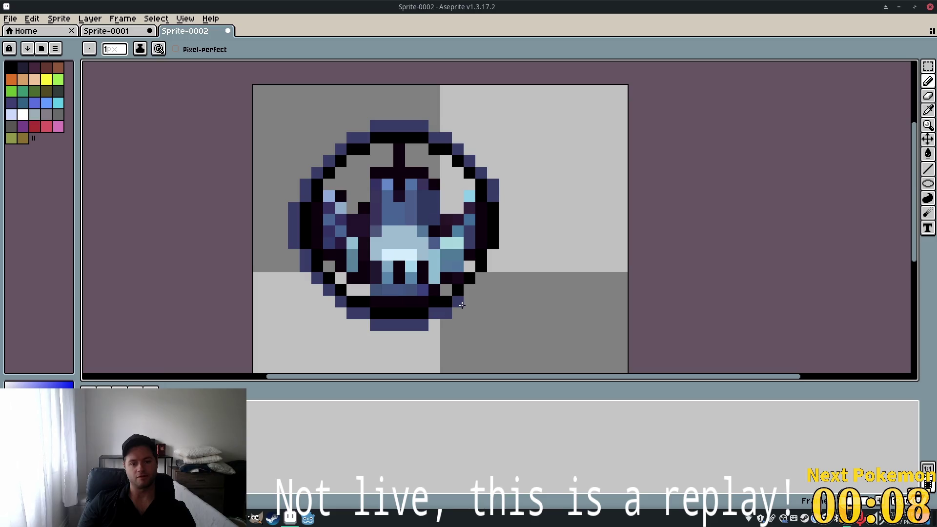
{"action": "left_click", "coordinate": [469, 290]}
{"action": "left_click", "coordinate": [480, 278]}
{"action": "left_click", "coordinate": [493, 255]}
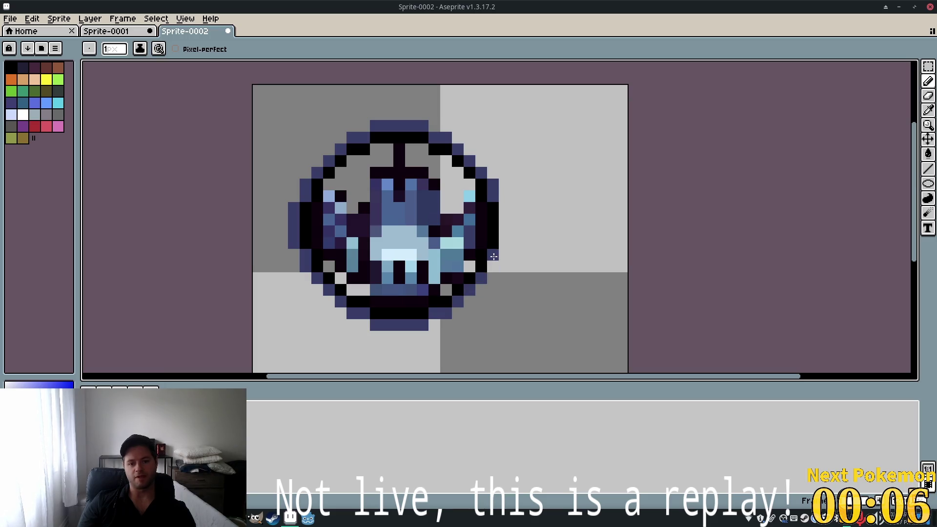
{"action": "left_click", "coordinate": [493, 262]}
{"action": "left_click", "coordinate": [503, 227]}
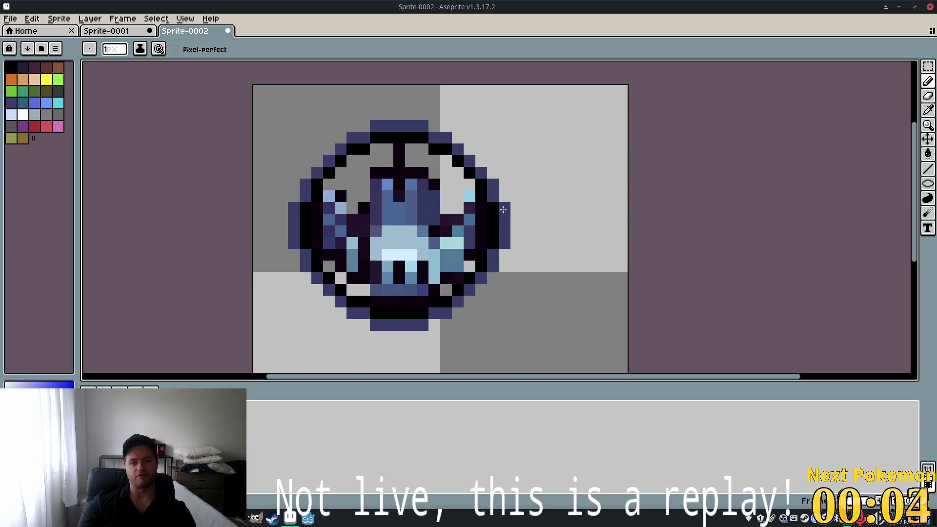
Switch to black and pencil an outer outline down the band's left side and along the bottom
{"action": "left_click", "coordinate": [16, 66]}
{"action": "mouse_move", "coordinate": [365, 126]}
{"action": "left_mouse_down"}
{"action": "mouse_move", "coordinate": [343, 133]}
{"action": "mouse_move", "coordinate": [281, 205]}
{"action": "mouse_move", "coordinate": [283, 245]}
{"action": "mouse_move", "coordinate": [297, 269]}
{"action": "left_mouse_up"}
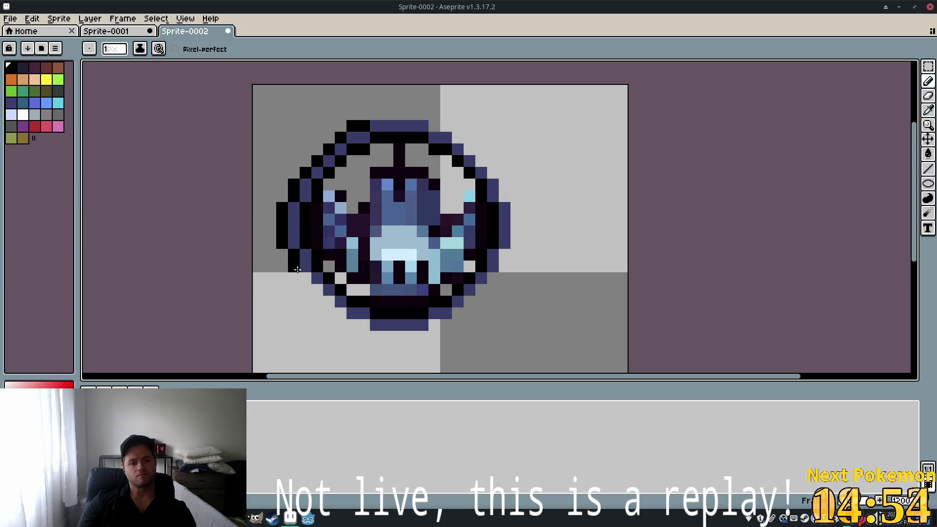
{"action": "left_click", "coordinate": [317, 289]}
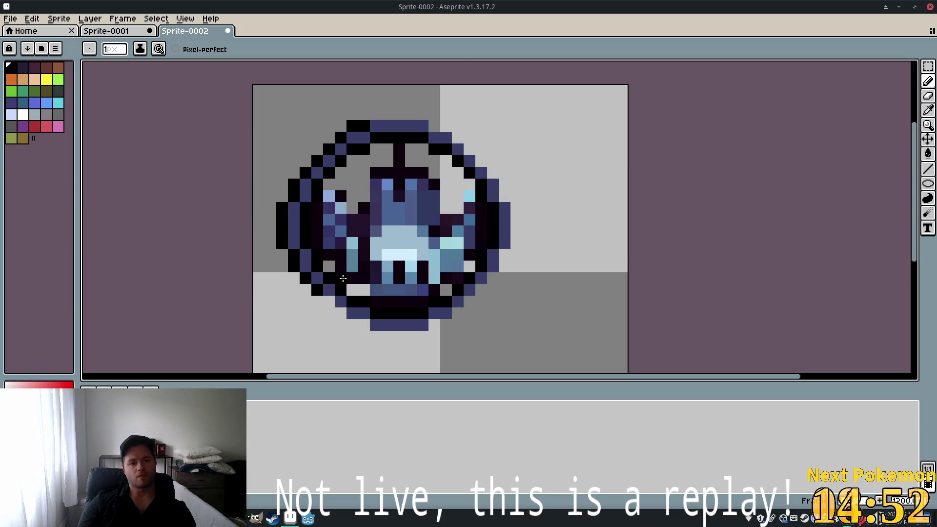
{"action": "left_click", "coordinate": [331, 308]}
{"action": "left_click", "coordinate": [329, 302]}
{"action": "left_click", "coordinate": [341, 314]}
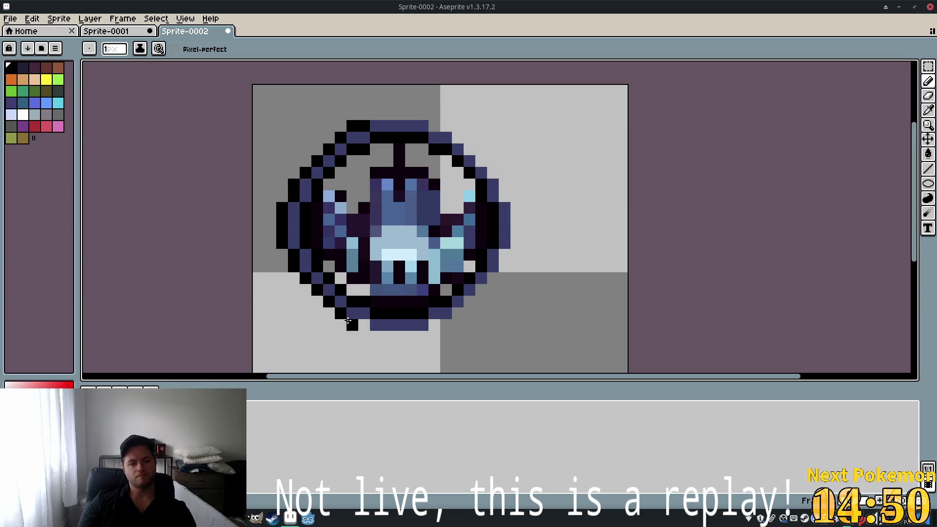
{"action": "left_click", "coordinate": [364, 325]}
{"action": "left_click", "coordinate": [376, 336]}
{"action": "left_click_drag", "start_coordinate": [388, 336], "coordinate": [422, 337]}
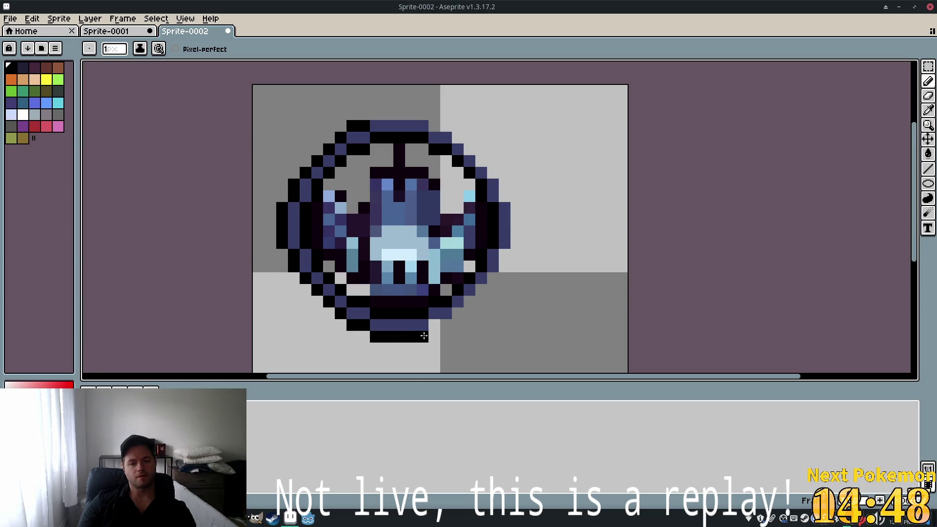
Continue the black outline up the right side and across the top, fixing a misplaced pixel
{"action": "left_click", "coordinate": [435, 326]}
{"action": "left_click", "coordinate": [458, 313]}
{"action": "left_click", "coordinate": [469, 301]}
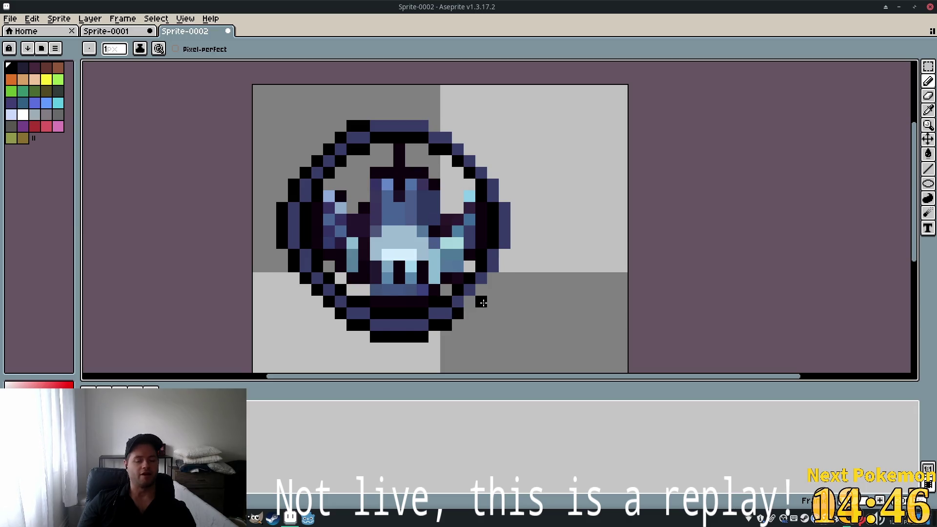
{"action": "left_click", "coordinate": [481, 290]}
{"action": "left_click", "coordinate": [493, 278]}
{"action": "left_click", "coordinate": [504, 267]}
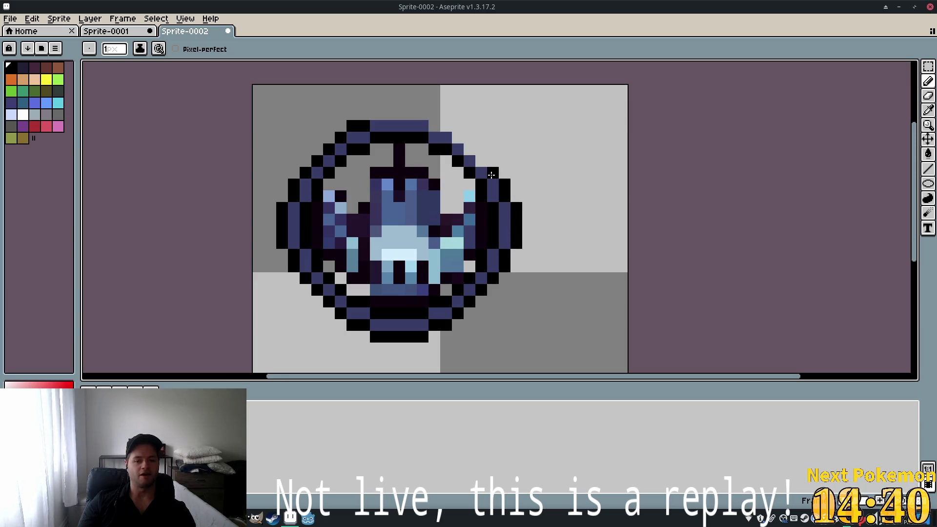
{"action": "key", "text": "ctrl+z"}
{"action": "left_click", "coordinate": [481, 162]}
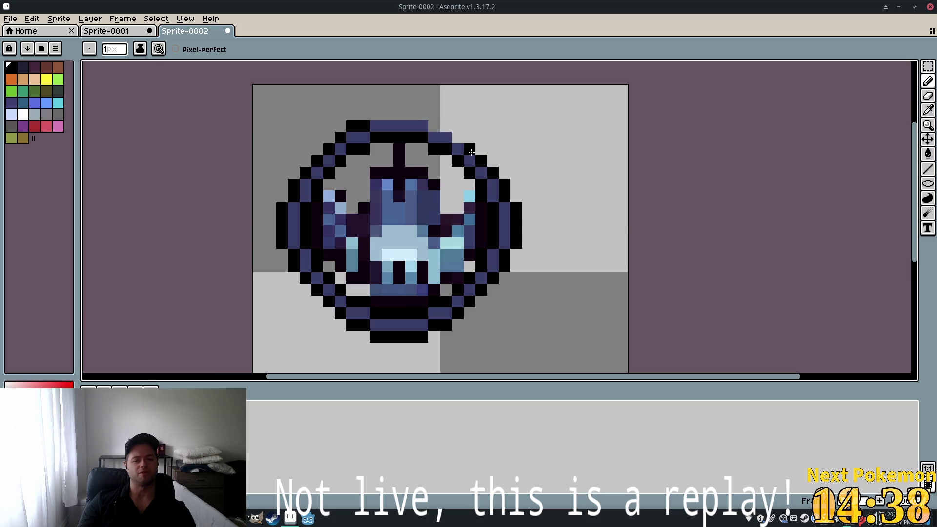
{"action": "left_click", "coordinate": [446, 138]}
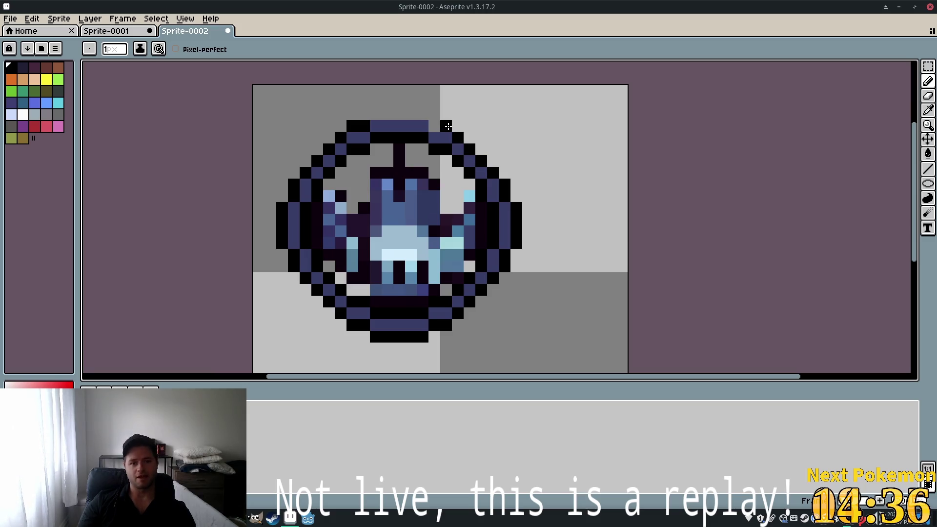
{"action": "left_click_drag", "start_coordinate": [420, 119], "coordinate": [386, 116]}
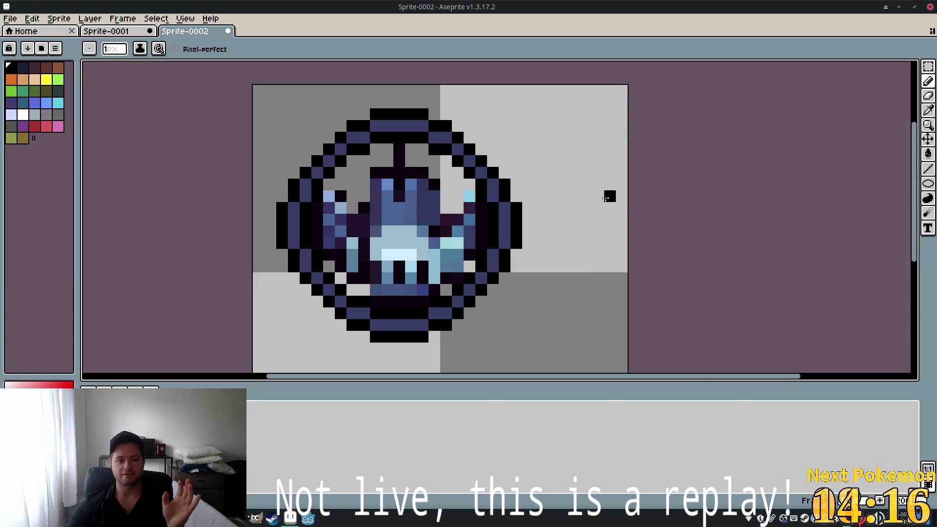
{"action": "scroll", "coordinate": [610, 195], "scroll_direction": "down", "scroll_amount": 5}
{"action": "scroll", "coordinate": [639, 239], "scroll_direction": "up", "scroll_amount": 2}
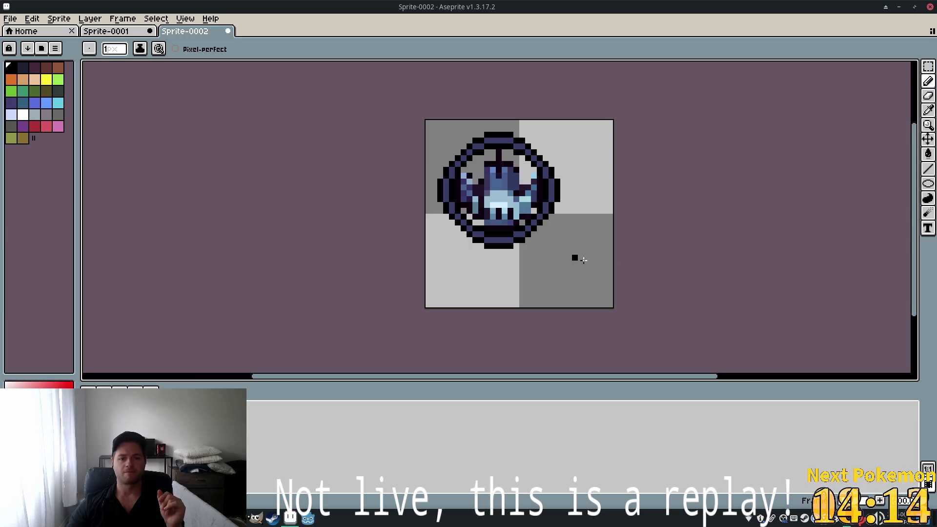
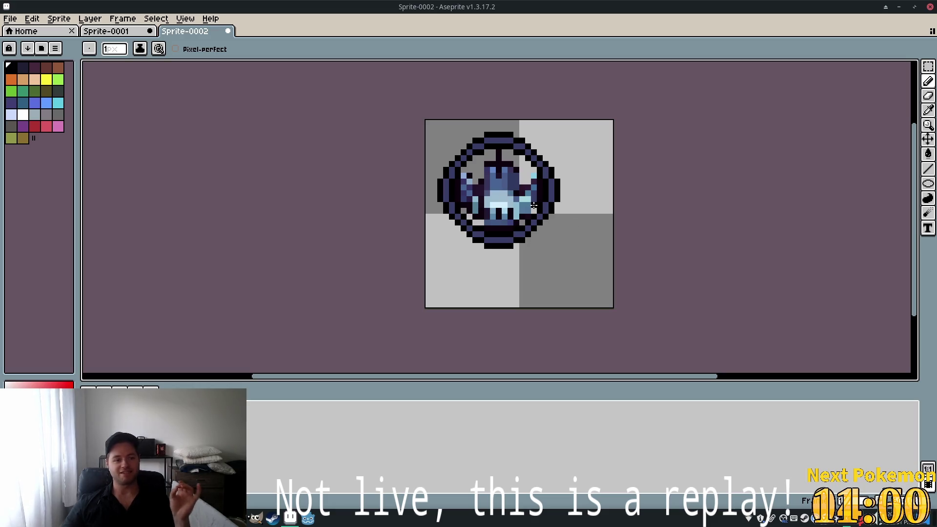
Marquee-select the lens drawing, shift it one pixel up-left, and drop it in place
{"action": "scroll", "coordinate": [531, 201], "scroll_direction": "up", "scroll_amount": 1}
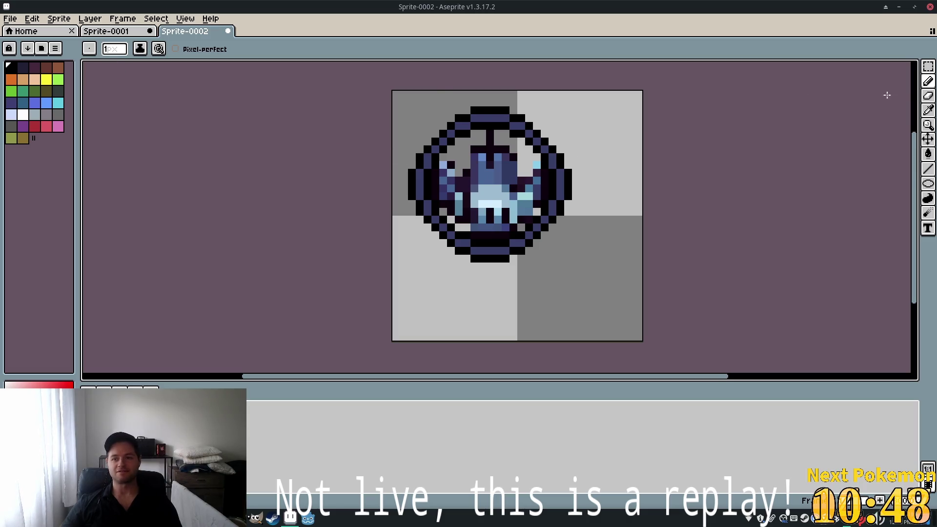
{"action": "left_click", "coordinate": [928, 65]}
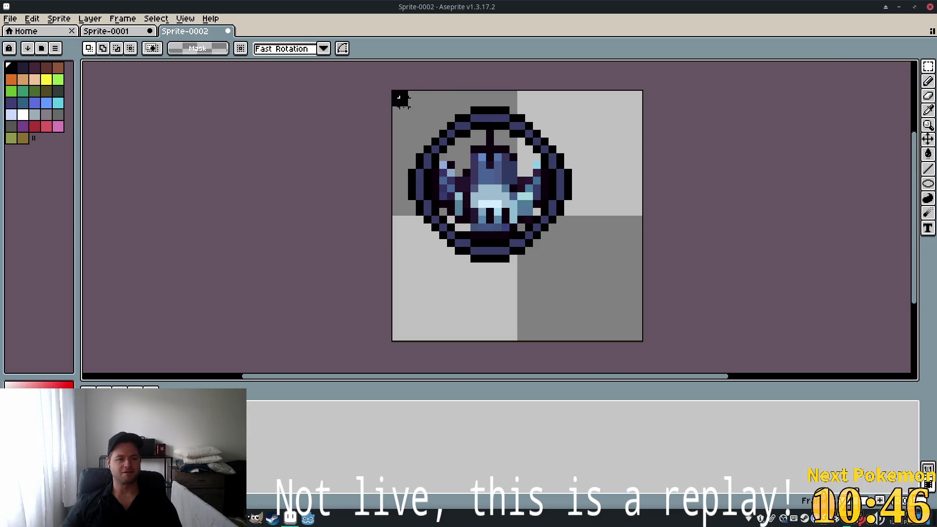
{"action": "mouse_move", "coordinate": [398, 95]}
{"action": "left_mouse_down"}
{"action": "mouse_move", "coordinate": [602, 247]}
{"action": "mouse_move", "coordinate": [604, 278]}
{"action": "left_mouse_up"}
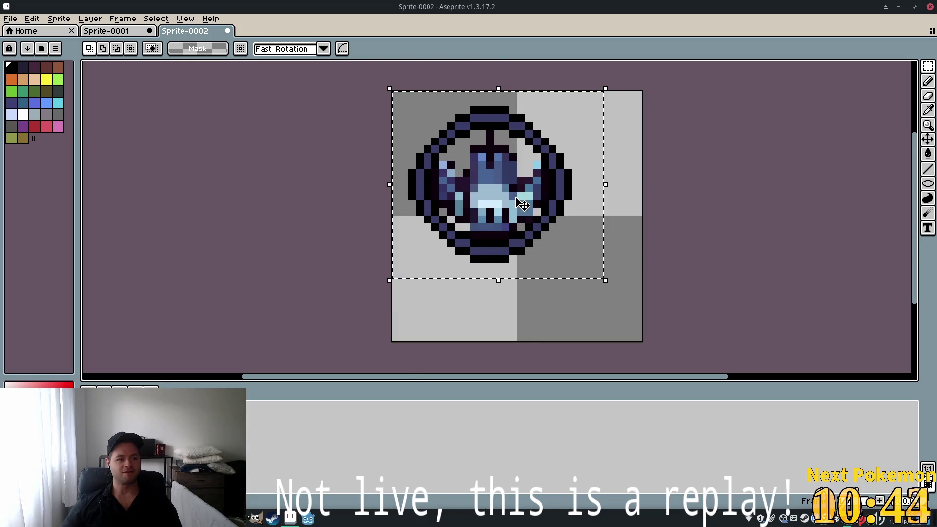
{"action": "mouse_move", "coordinate": [518, 200]}
{"action": "left_mouse_down"}
{"action": "mouse_move", "coordinate": [509, 188]}
{"action": "mouse_move", "coordinate": [513, 195]}
{"action": "left_mouse_up"}
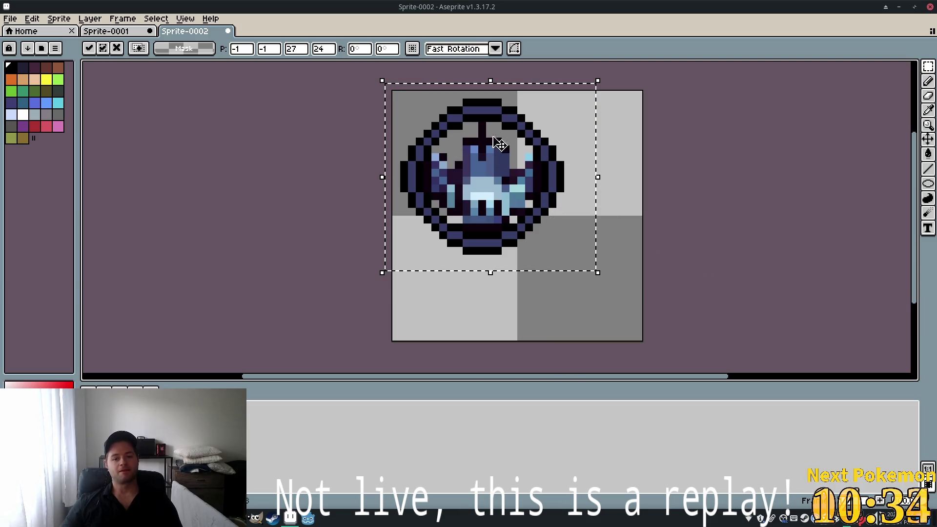
{"action": "key", "text": "ctrl+d"}
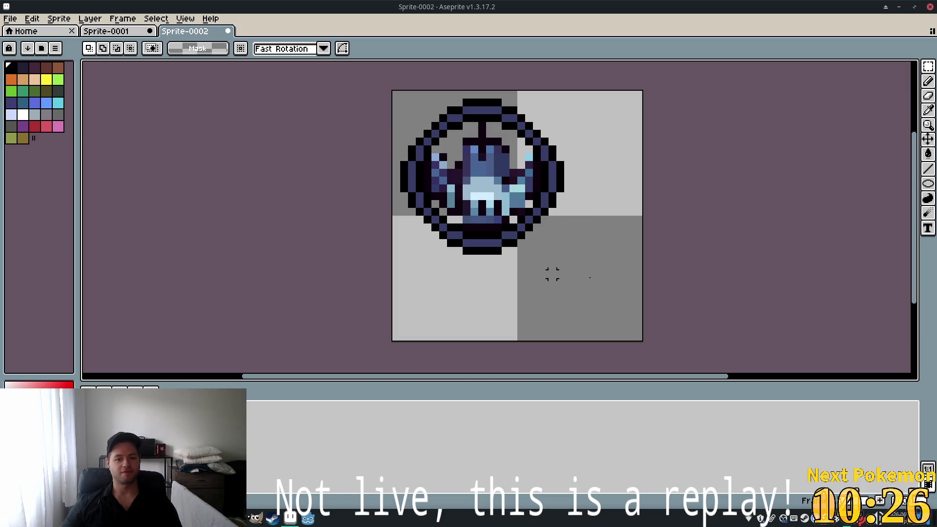
Draw a 3px black diagonal line from the lens's lower-right rim as the handle
{"action": "key", "text": "shift+l"}
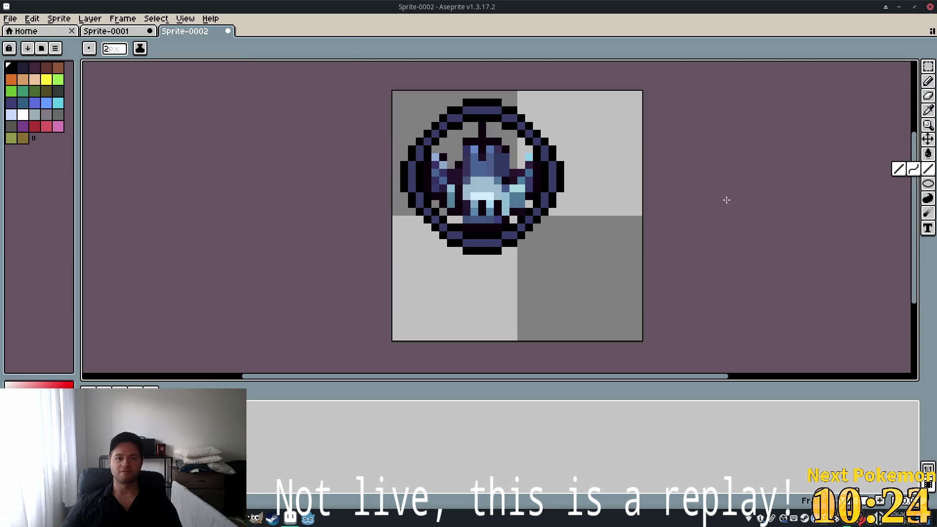
{"action": "left_click", "coordinate": [117, 49]}
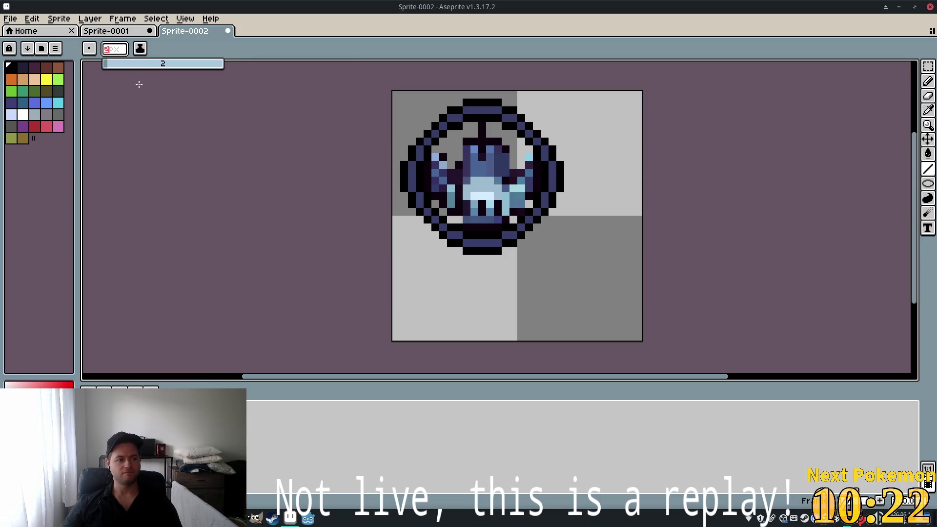
{"action": "type", "text": "3"}
{"action": "key", "text": "Return"}
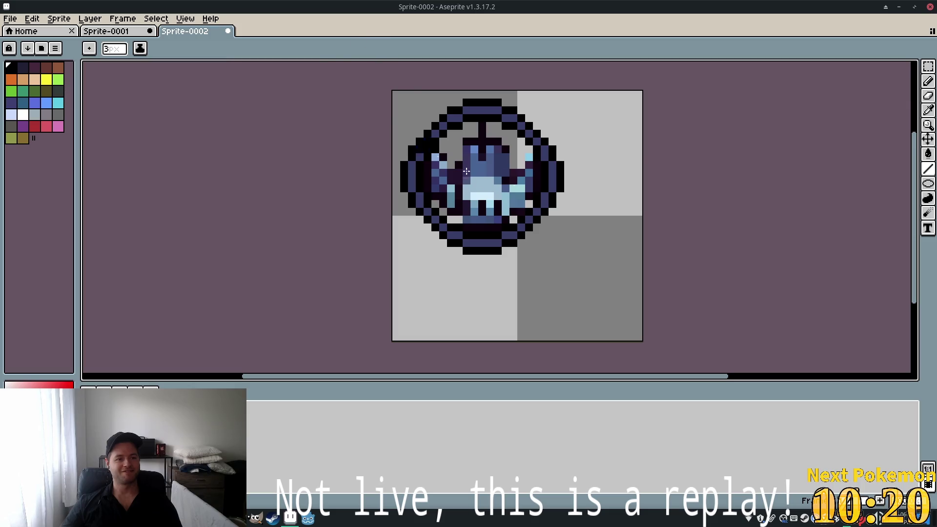
{"action": "mouse_move", "coordinate": [538, 237]}
{"action": "left_mouse_down"}
{"action": "mouse_move", "coordinate": [586, 293]}
{"action": "mouse_move", "coordinate": [616, 312]}
{"action": "left_mouse_up"}
Thicken the handle by redrawing it with a 5px brush from lens to tip
{"action": "left_click", "coordinate": [114, 49]}
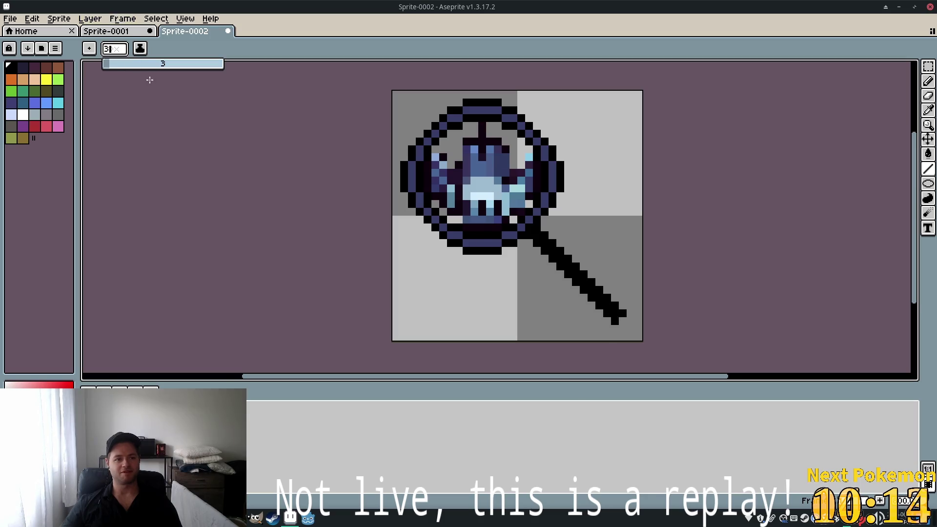
{"action": "type", "text": "4"}
{"action": "key", "text": "Return"}
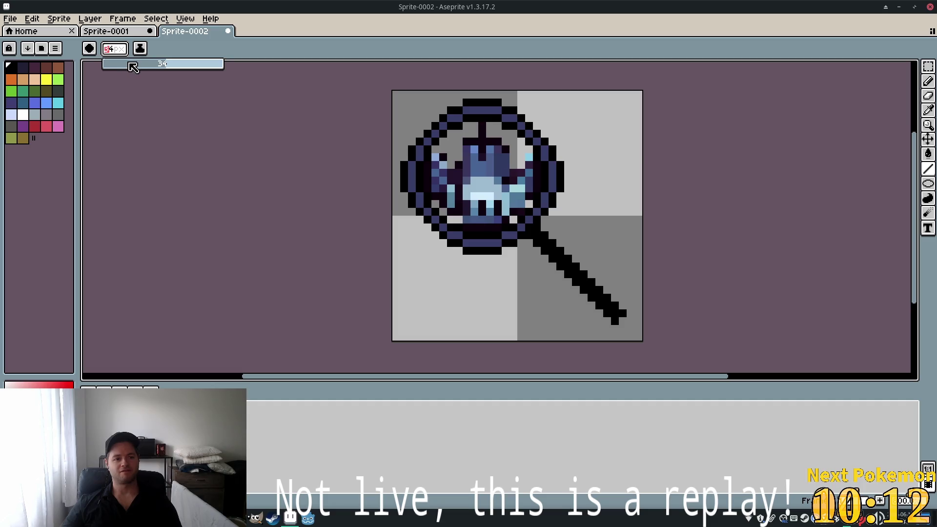
{"action": "type", "text": "5"}
{"action": "key", "text": "Tab"}
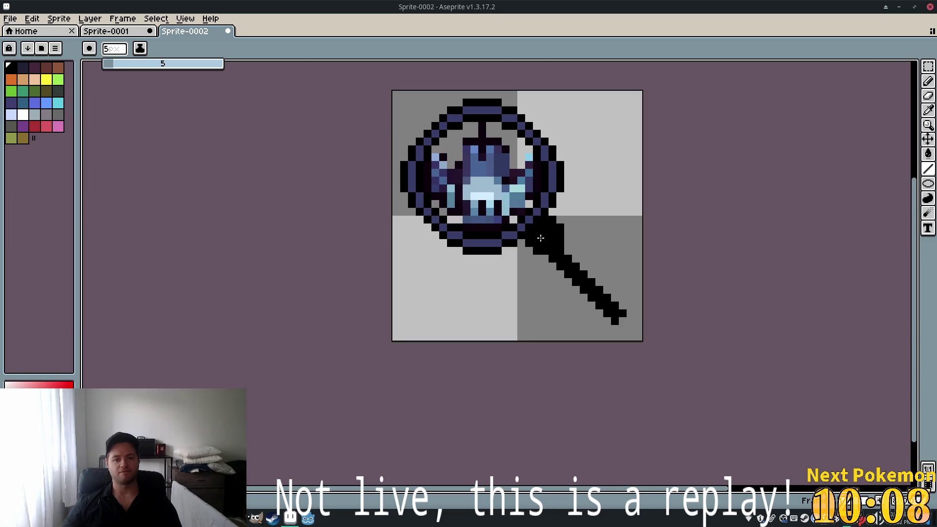
{"action": "mouse_move", "coordinate": [541, 238]}
{"action": "left_mouse_down"}
{"action": "mouse_move", "coordinate": [615, 288]}
{"action": "mouse_move", "coordinate": [613, 303]}
{"action": "left_mouse_up"}
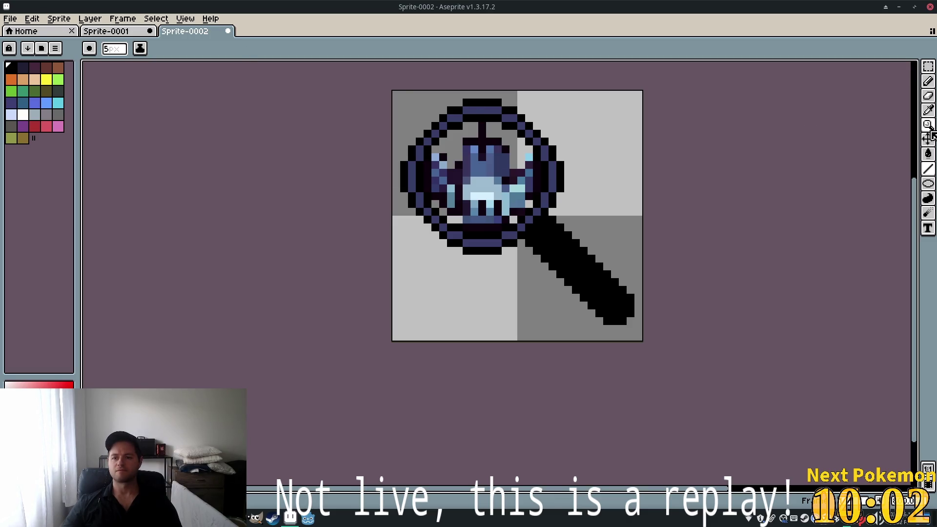
{"action": "left_click", "coordinate": [927, 169]}
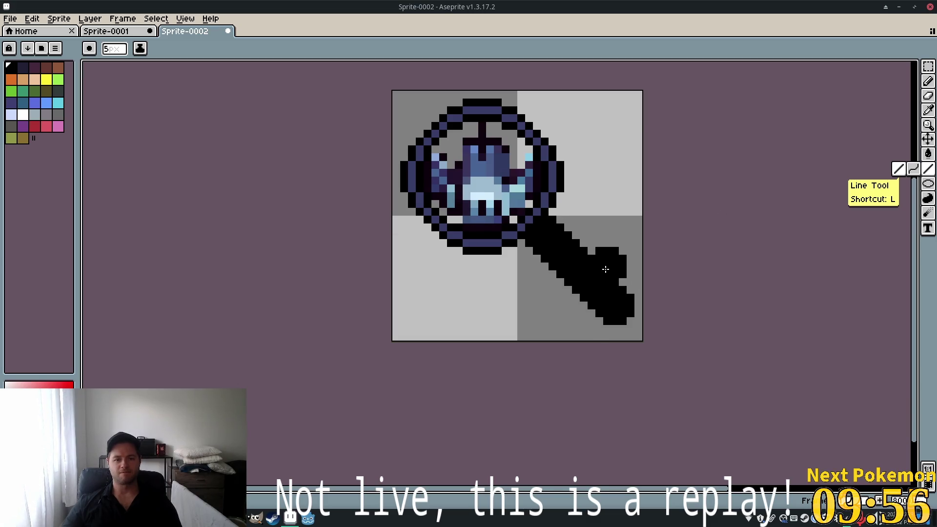
{"action": "scroll", "coordinate": [605, 269], "scroll_direction": "down", "scroll_amount": 4}
{"action": "scroll", "coordinate": [638, 260], "scroll_direction": "up", "scroll_amount": 3}
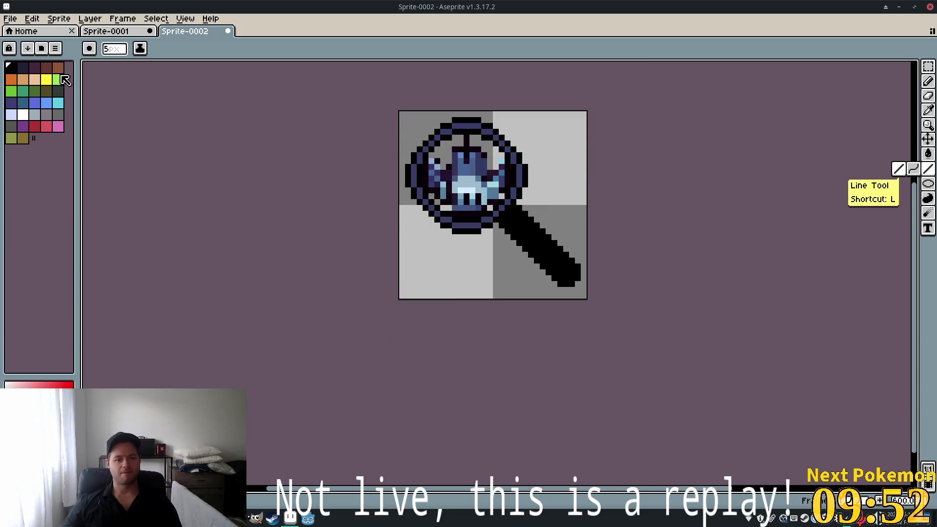
Eyedrop the dark blue and draw a 2px line down the handle's middle
{"action": "left_click", "coordinate": [121, 59]}
{"action": "type", "text": "1"}
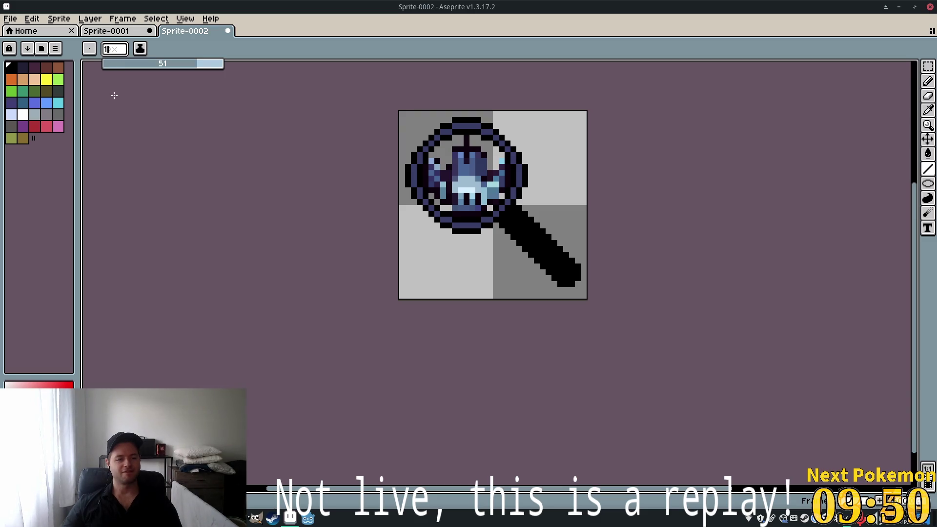
{"action": "key", "text": "Return"}
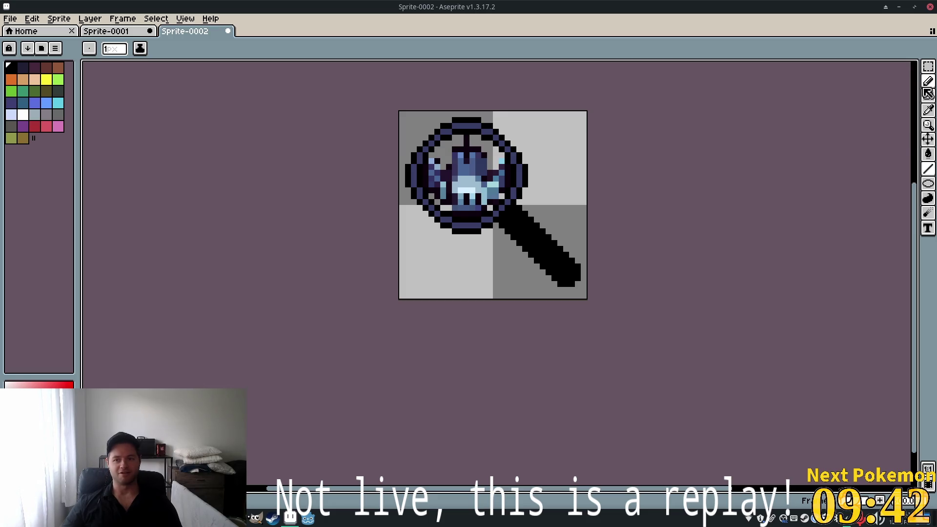
{"action": "left_click", "coordinate": [930, 112]}
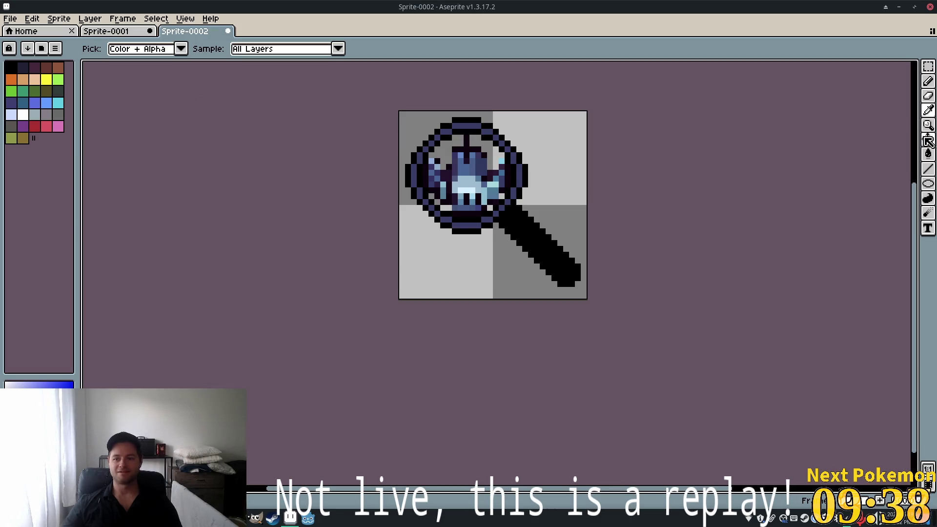
{"action": "left_click", "coordinate": [928, 169]}
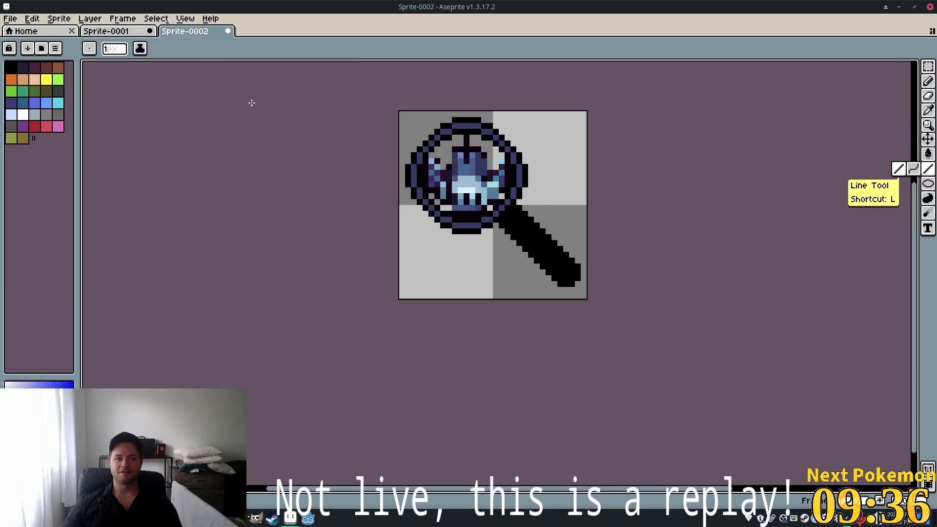
{"action": "scroll", "coordinate": [515, 226], "scroll_direction": "up", "scroll_amount": 2}
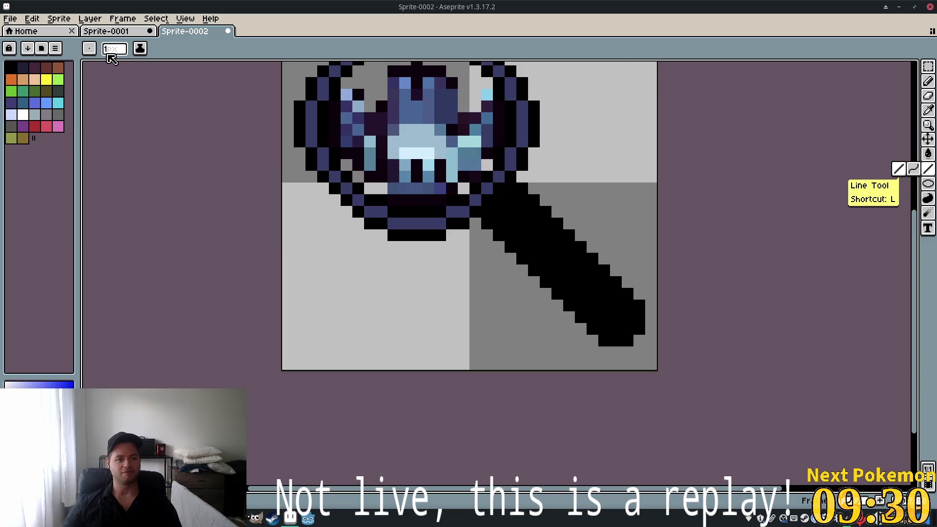
{"action": "left_click_drag", "start_coordinate": [113, 49], "coordinate": [115, 63]}
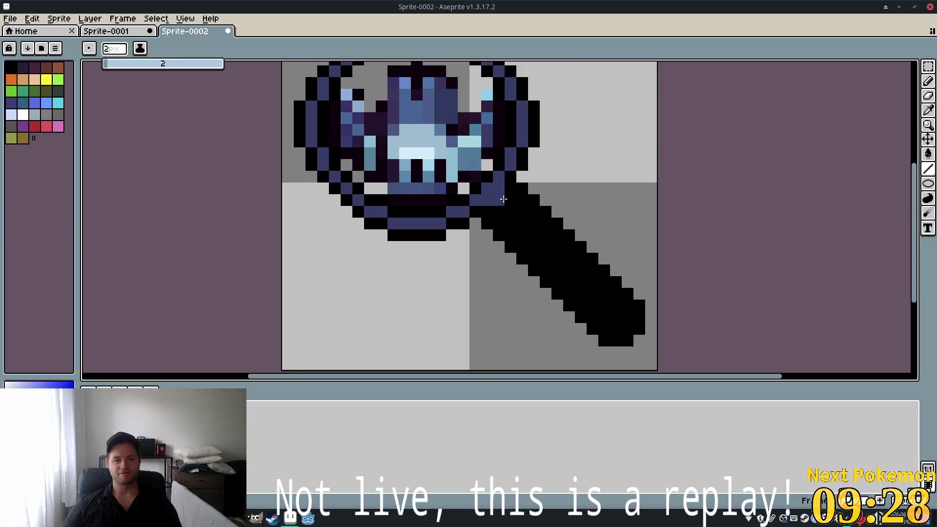
{"action": "left_click_drag", "start_coordinate": [504, 199], "coordinate": [625, 328]}
{"action": "scroll", "coordinate": [550, 191], "scroll_direction": "down", "scroll_amount": 3}
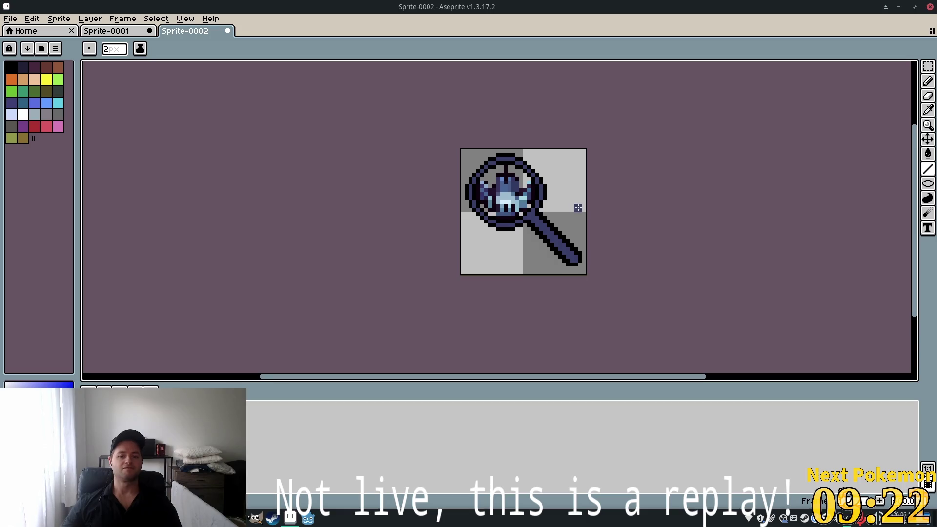
Choose the Pencil with black, close the brush size slider, and undo the last stroke
{"action": "scroll", "coordinate": [577, 208], "scroll_direction": "up", "scroll_amount": 3}
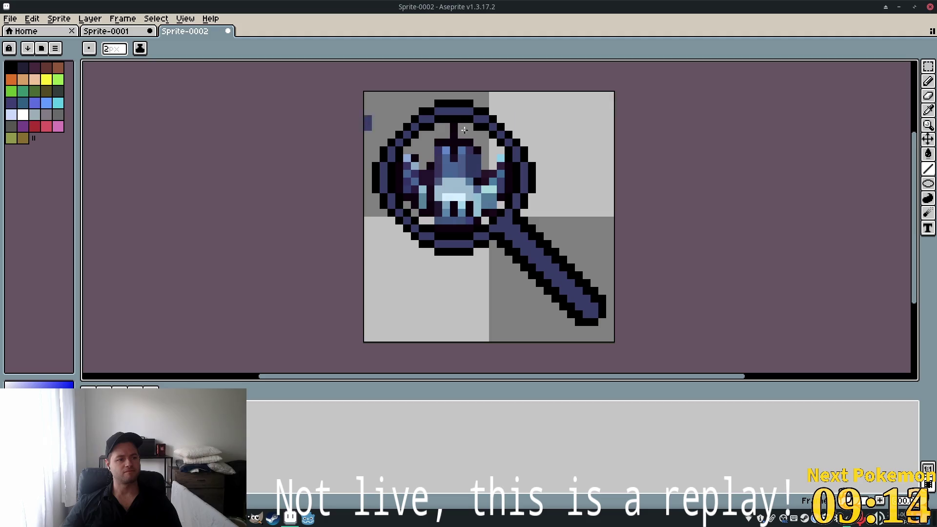
{"action": "left_click", "coordinate": [928, 81]}
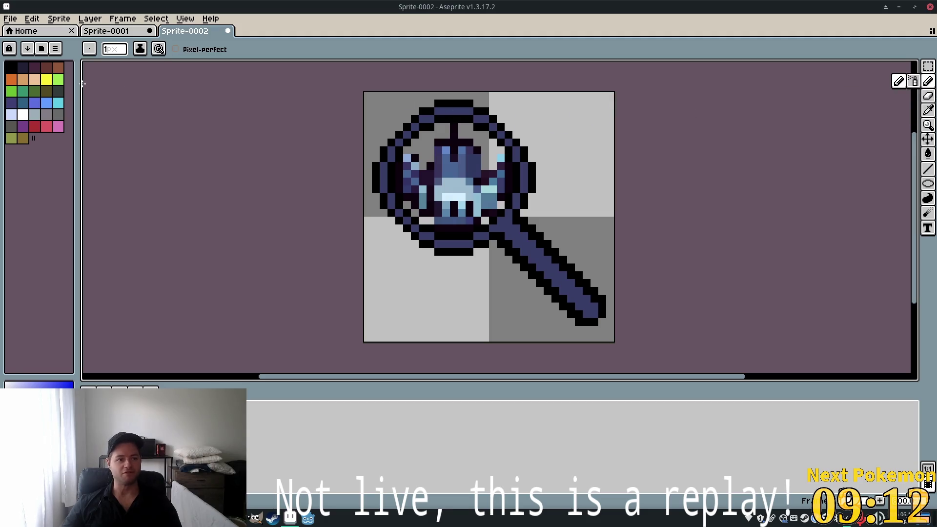
{"action": "left_click", "coordinate": [11, 66]}
{"action": "left_click", "coordinate": [114, 49]}
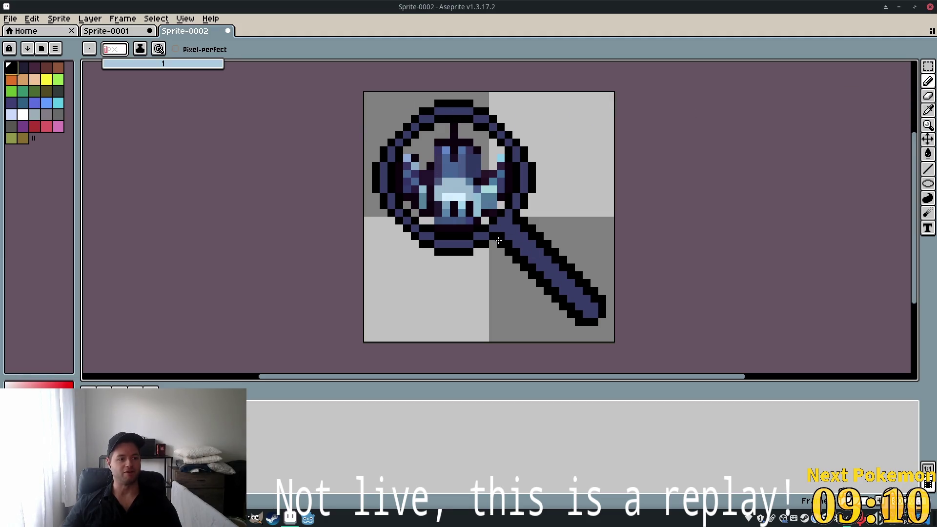
{"action": "left_click", "coordinate": [752, 303]}
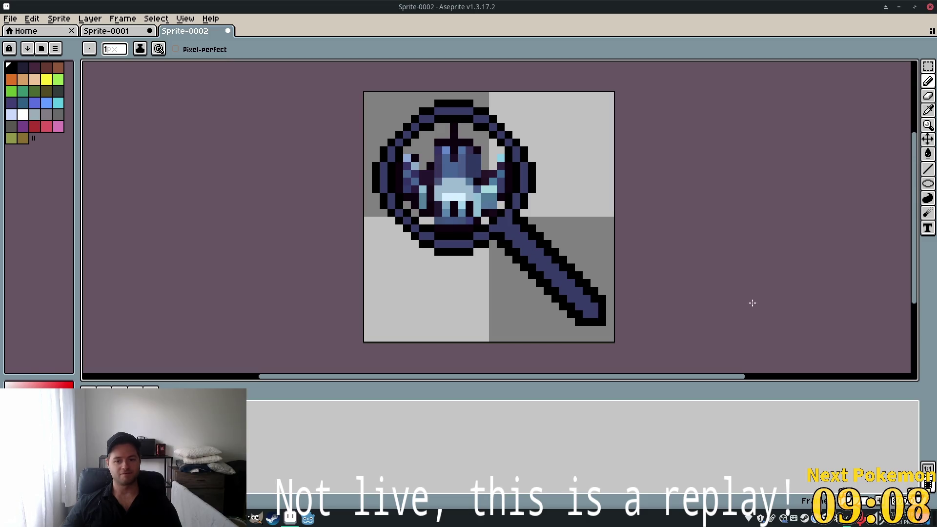
{"action": "scroll", "coordinate": [505, 181], "scroll_direction": "up", "scroll_amount": 5}
{"action": "scroll", "coordinate": [506, 181], "scroll_direction": "down", "scroll_amount": 5}
{"action": "key", "text": "ctrl+z"}
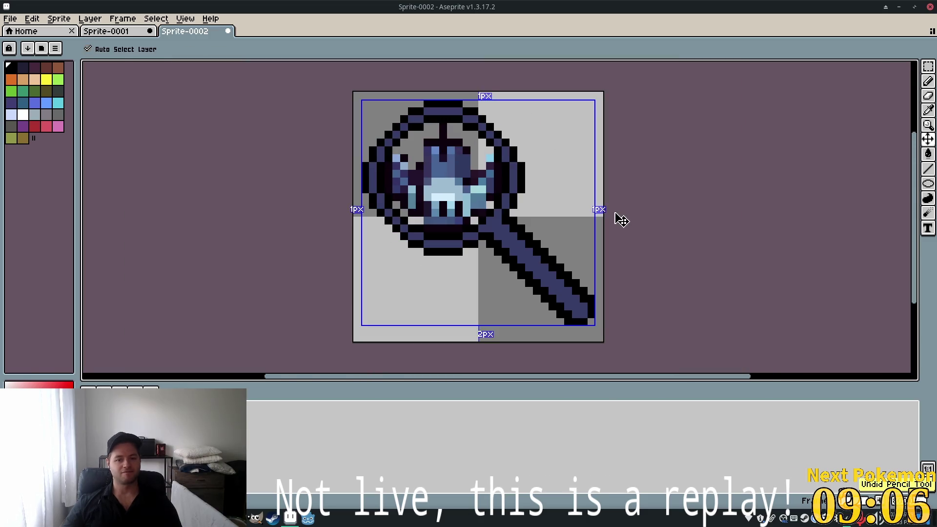
{"action": "scroll", "coordinate": [570, 209], "scroll_direction": "down", "scroll_amount": 2}
{"action": "scroll", "coordinate": [553, 209], "scroll_direction": "down", "scroll_amount": 4}
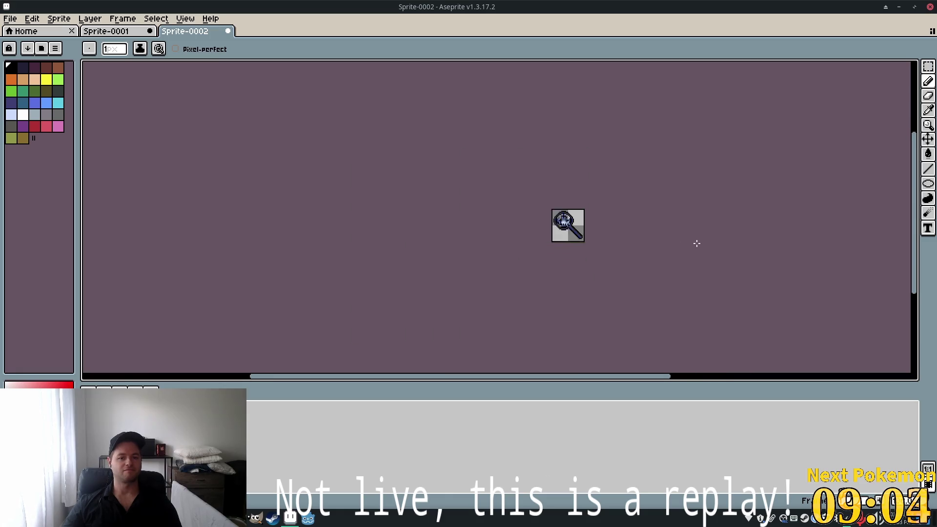
{"action": "scroll", "coordinate": [699, 242], "scroll_direction": "up", "scroll_amount": 4}
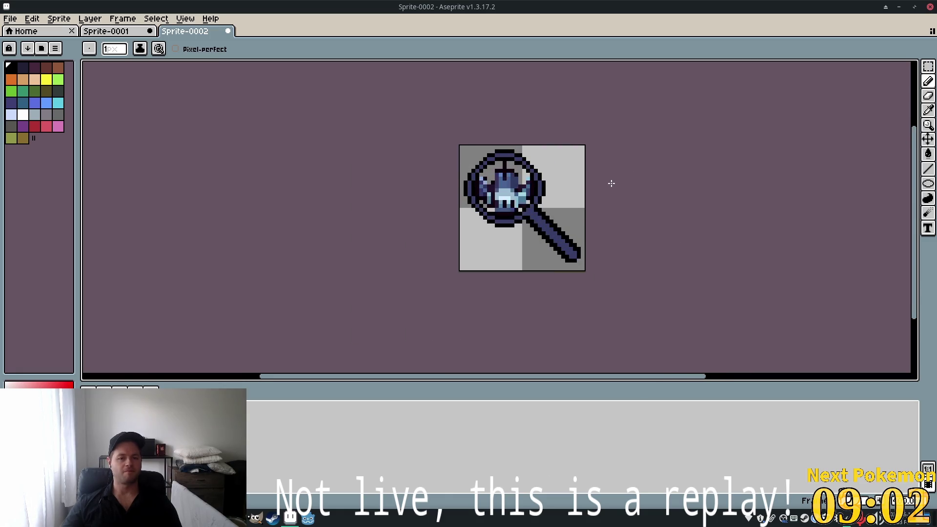
{"action": "scroll", "coordinate": [601, 161], "scroll_direction": "up", "scroll_amount": 1}
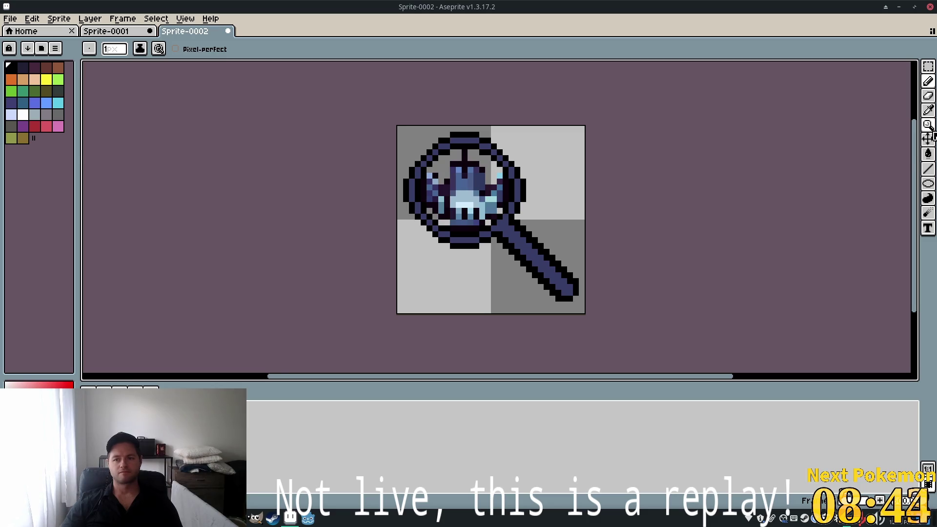
Sample the magnifier's blue and add highlight pixels on the ring's top and down the handle
{"action": "left_click", "coordinate": [929, 111]}
{"action": "left_click", "coordinate": [529, 224]}
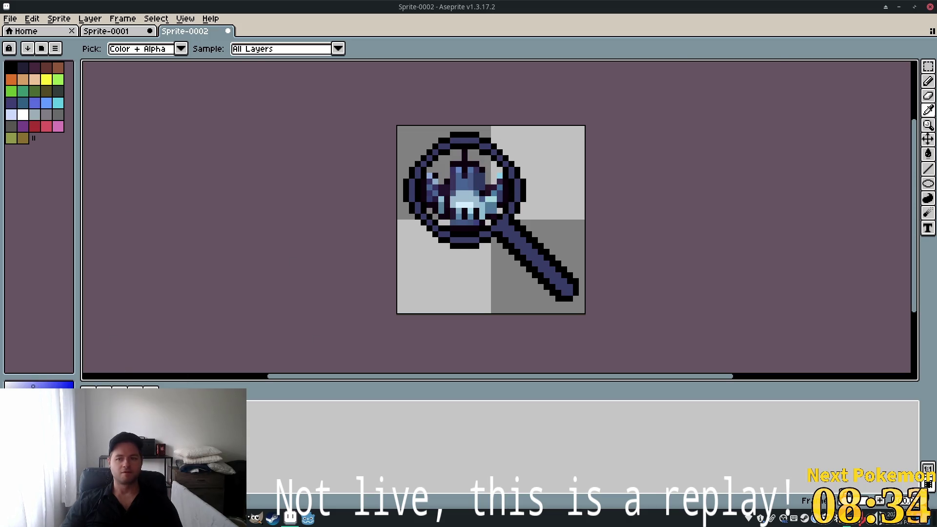
{"action": "left_click", "coordinate": [927, 81]}
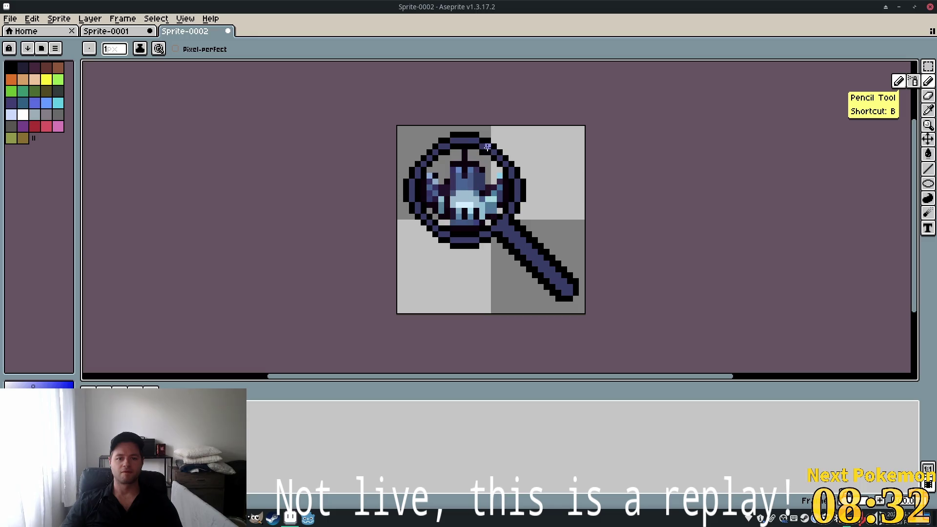
{"action": "left_click", "coordinate": [482, 146]}
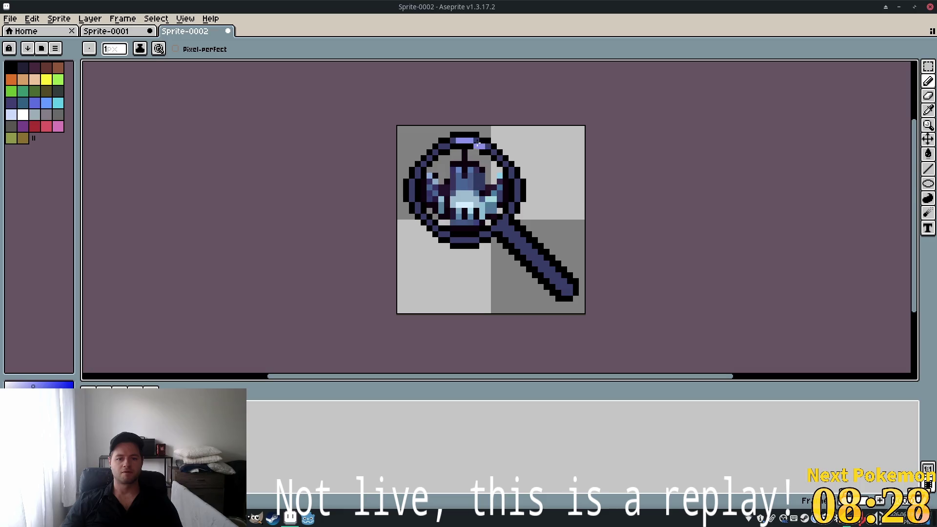
{"action": "left_click", "coordinate": [484, 145]}
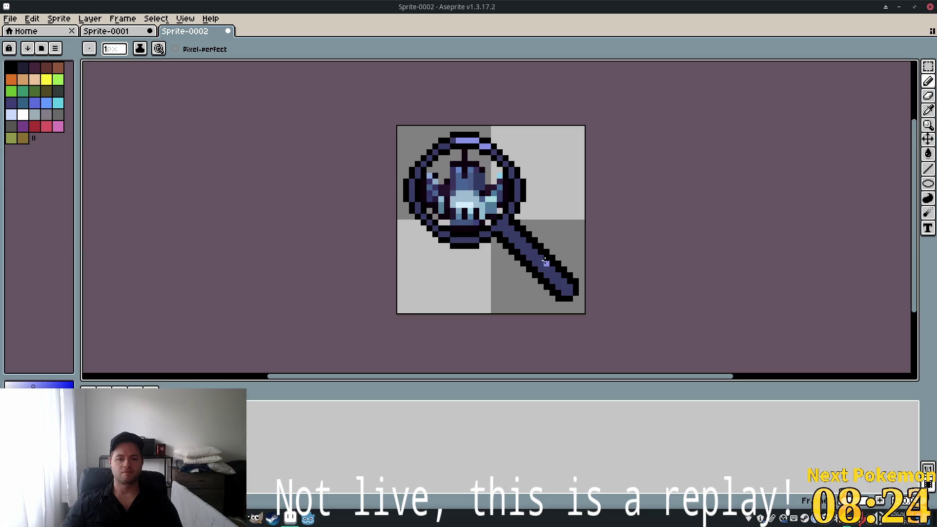
{"action": "left_click_drag", "start_coordinate": [552, 270], "coordinate": [569, 287]}
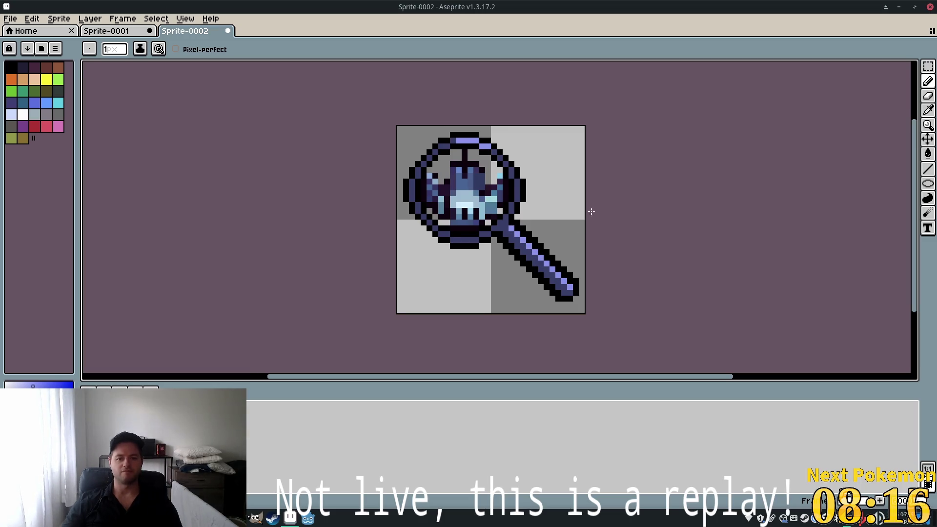
Add more blue highlight pixels on the lens rim and ring's upper-right edge, undoing one stray pixel
{"action": "scroll", "coordinate": [588, 207], "scroll_direction": "down", "scroll_amount": 2}
{"action": "scroll", "coordinate": [583, 221], "scroll_direction": "up", "scroll_amount": 2}
{"action": "scroll", "coordinate": [580, 222], "scroll_direction": "up", "scroll_amount": 1}
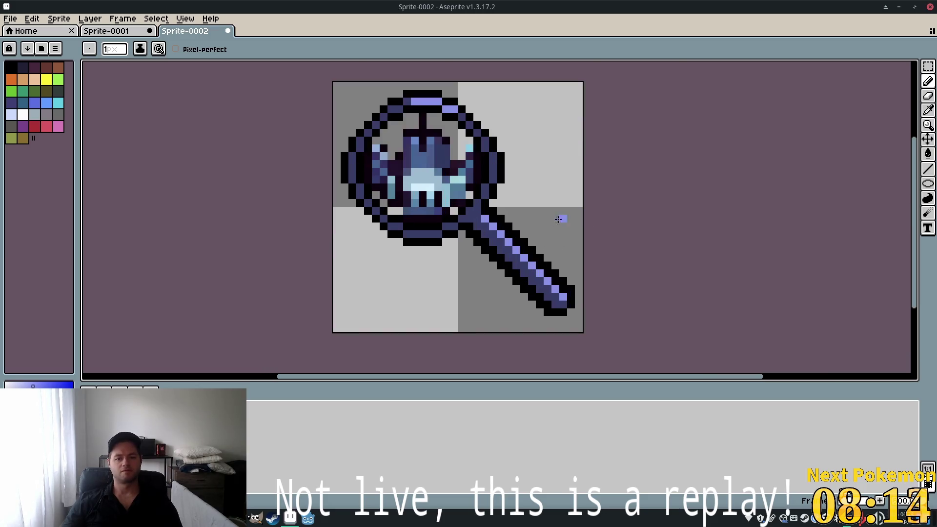
{"action": "scroll", "coordinate": [559, 215], "scroll_direction": "up", "scroll_amount": 4}
{"action": "scroll", "coordinate": [540, 234], "scroll_direction": "down", "scroll_amount": 4}
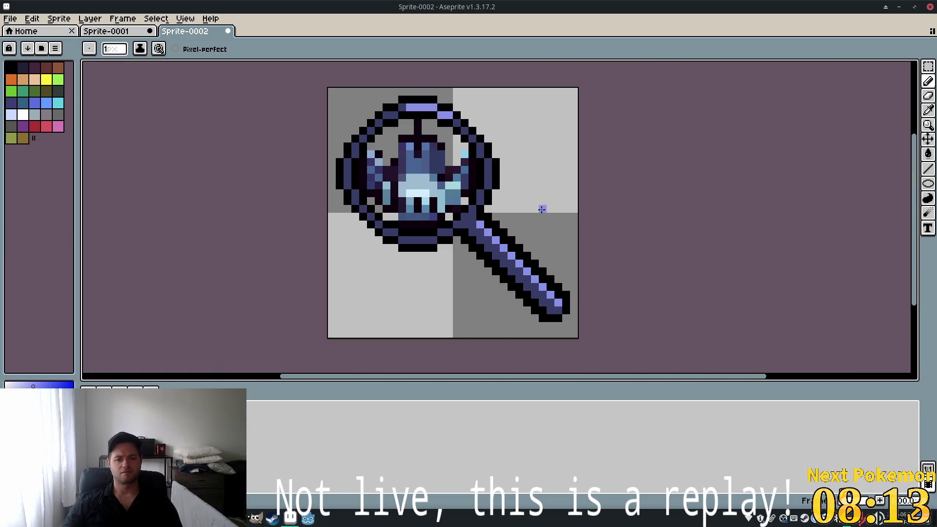
{"action": "left_click", "coordinate": [457, 139]}
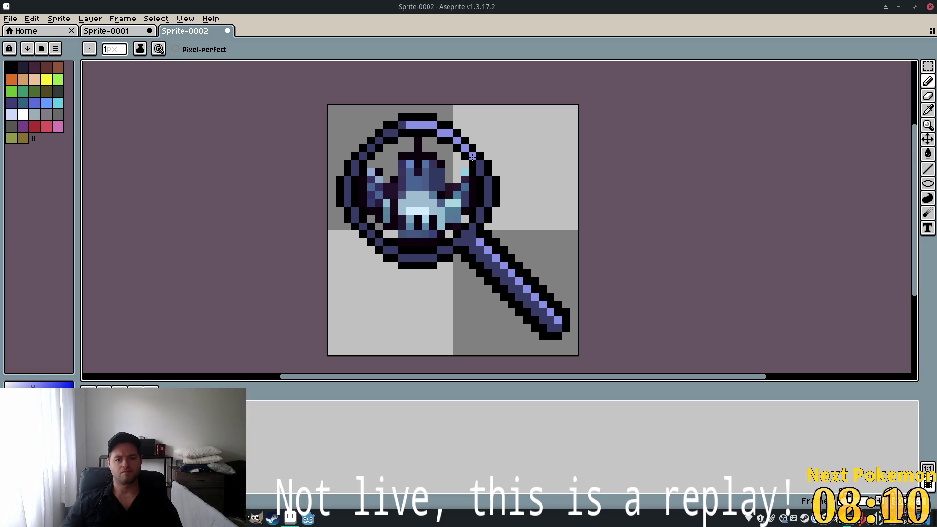
{"action": "scroll", "coordinate": [596, 214], "scroll_direction": "down", "scroll_amount": 3}
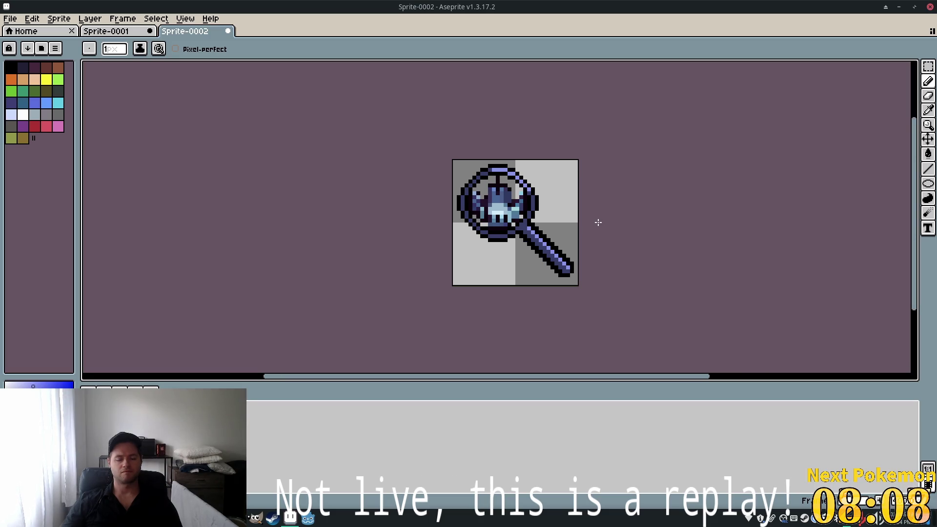
{"action": "scroll", "coordinate": [597, 222], "scroll_direction": "up", "scroll_amount": 3}
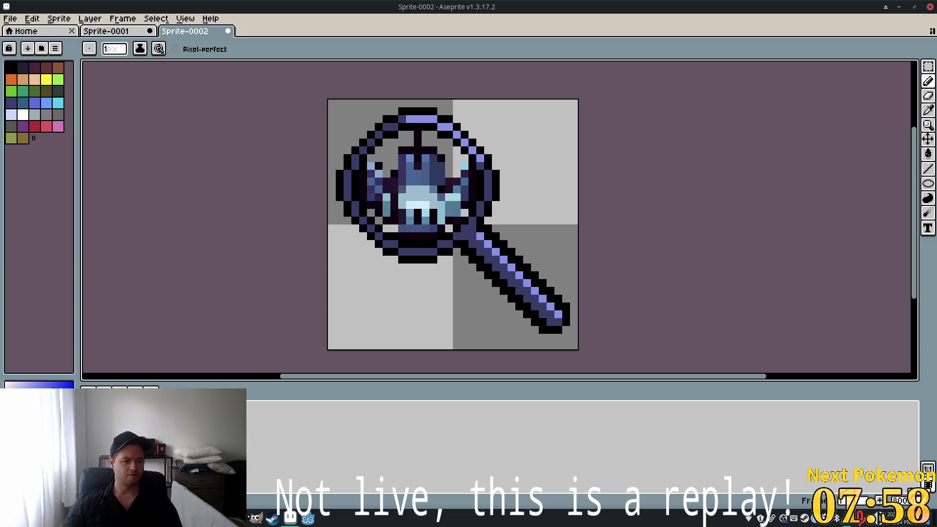
{"action": "left_click", "coordinate": [425, 322]}
{"action": "key", "text": "ctrl+z"}
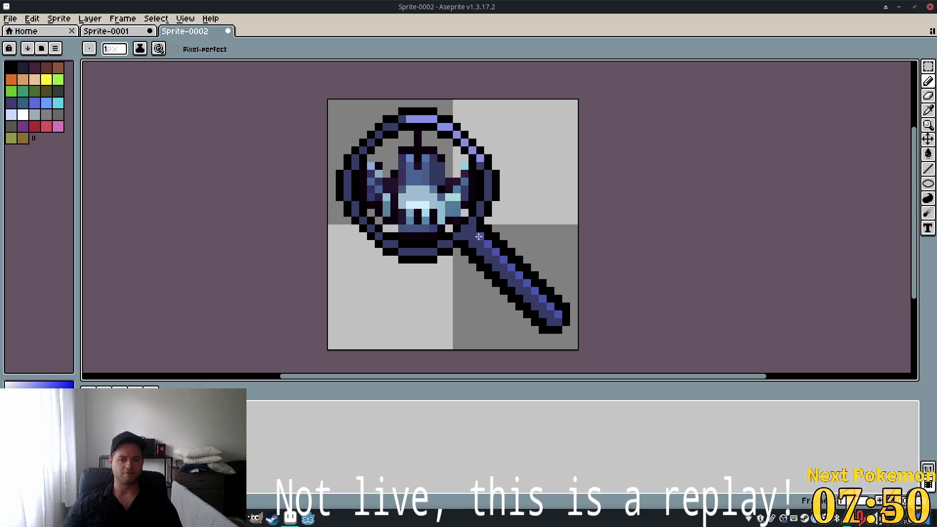
{"action": "left_click", "coordinate": [485, 149]}
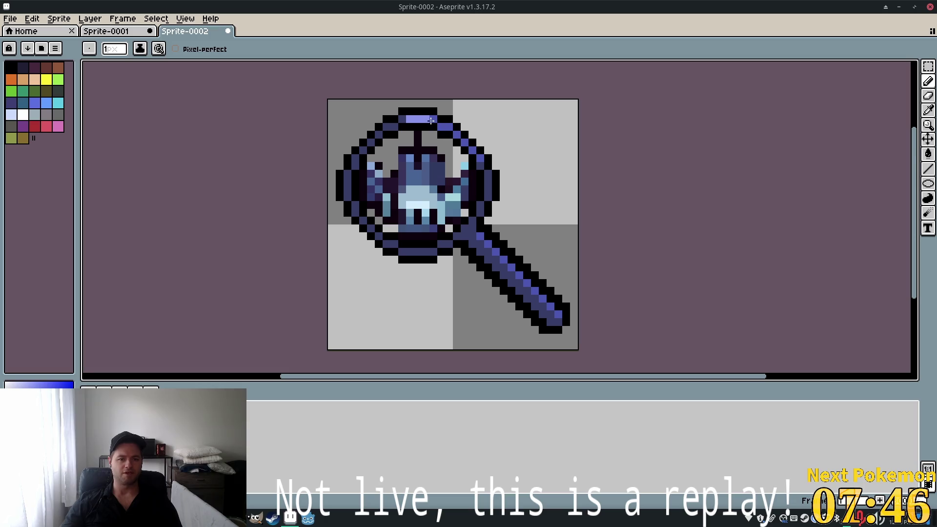
{"action": "scroll", "coordinate": [585, 232], "scroll_direction": "down", "scroll_amount": 2}
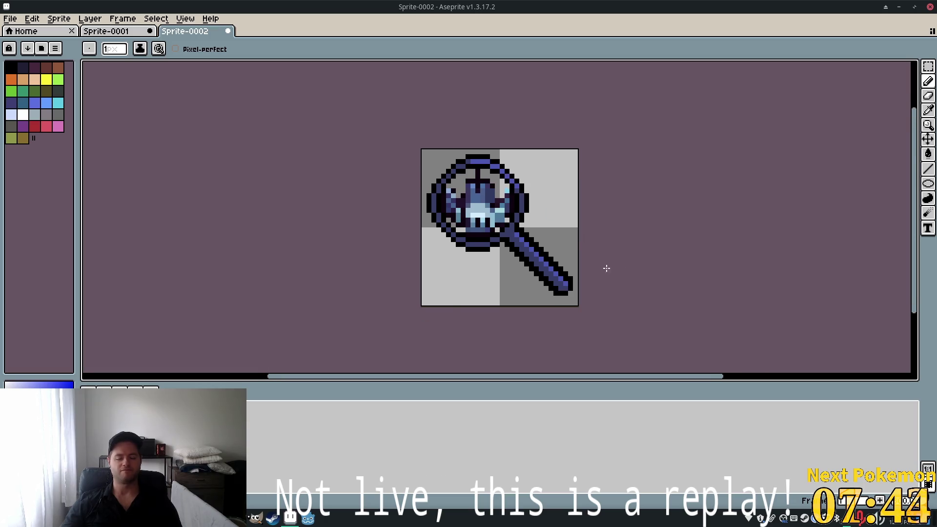
{"action": "scroll", "coordinate": [605, 270], "scroll_direction": "down", "scroll_amount": 1}
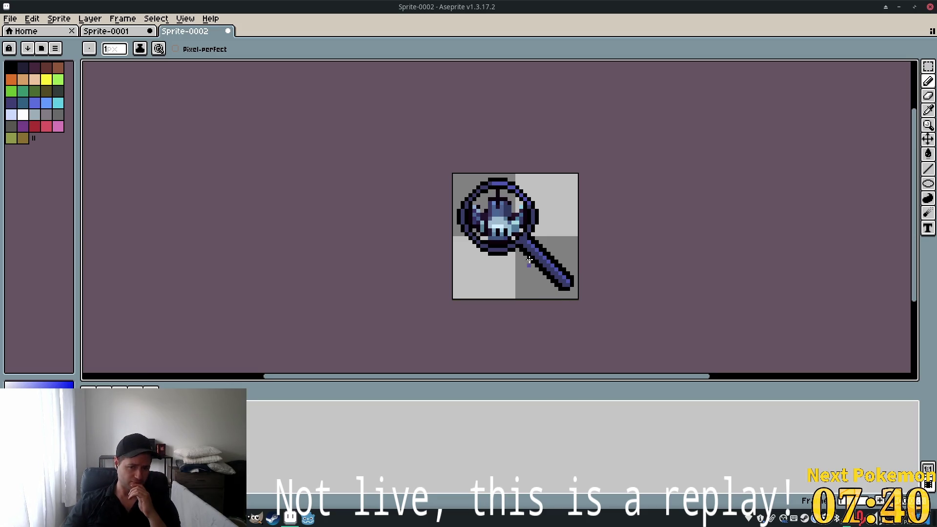
{"action": "scroll", "coordinate": [528, 252], "scroll_direction": "up", "scroll_amount": 3}
{"action": "scroll", "coordinate": [490, 238], "scroll_direction": "down", "scroll_amount": 1}
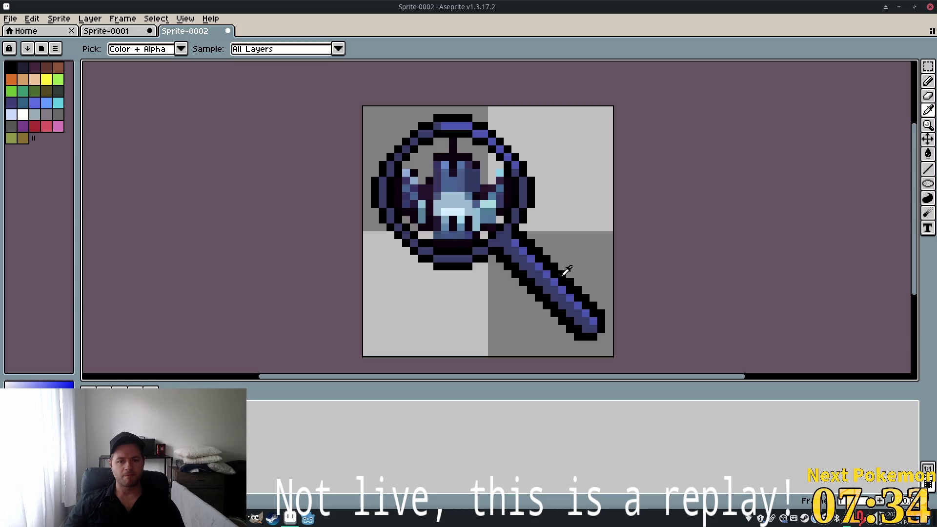
Paint the handle's upper-right outline dark grey, then undo two stray pixel changes
{"action": "left_click", "coordinate": [610, 263], "text": "alt"}
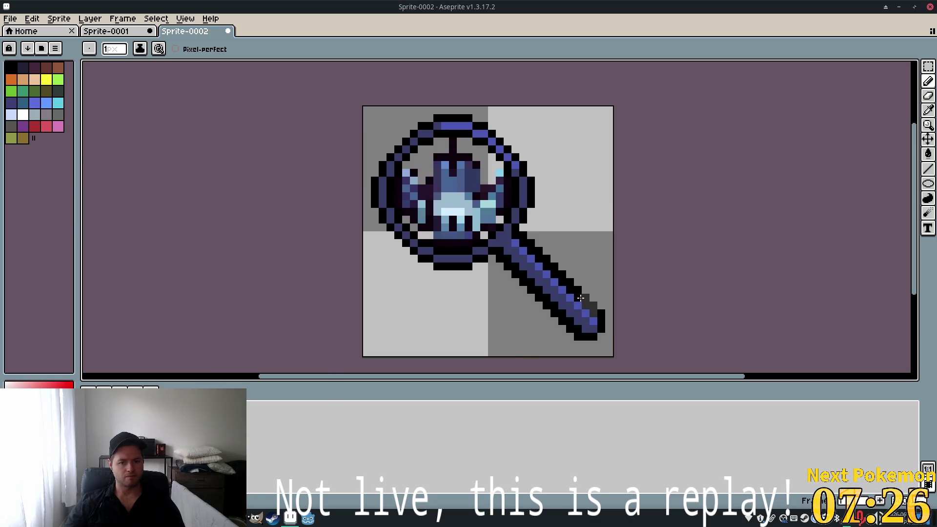
{"action": "left_click_drag", "start_coordinate": [577, 297], "coordinate": [527, 242]}
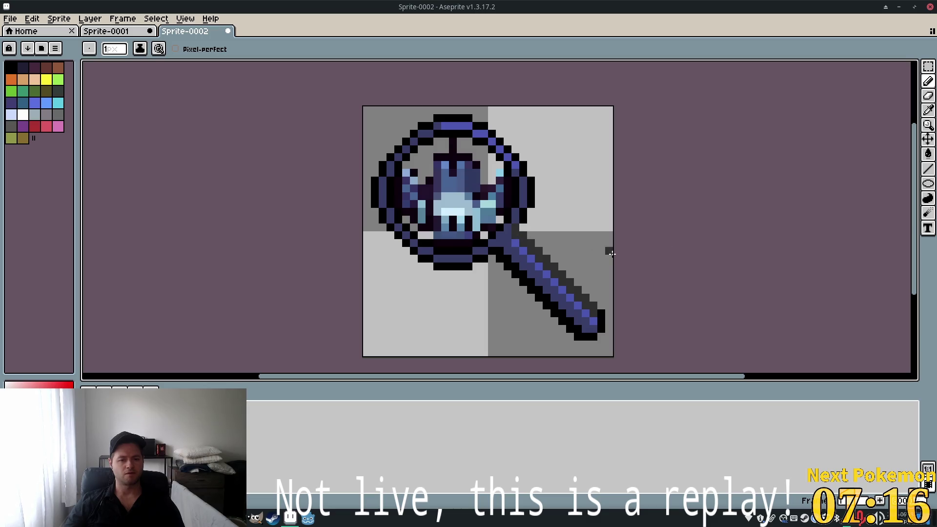
{"action": "key", "text": "ctrl+z"}
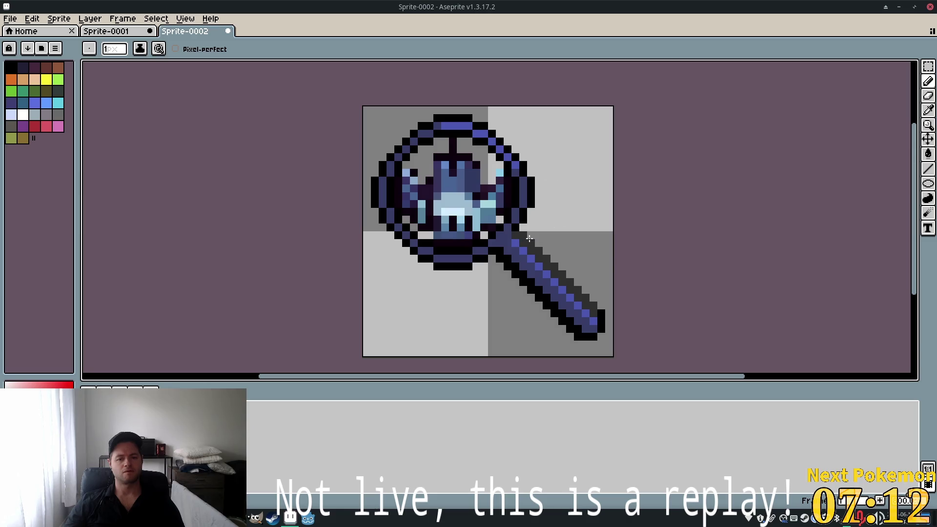
{"action": "key", "text": "ctrl+z"}
{"action": "scroll", "coordinate": [557, 217], "scroll_direction": "up", "scroll_amount": 2}
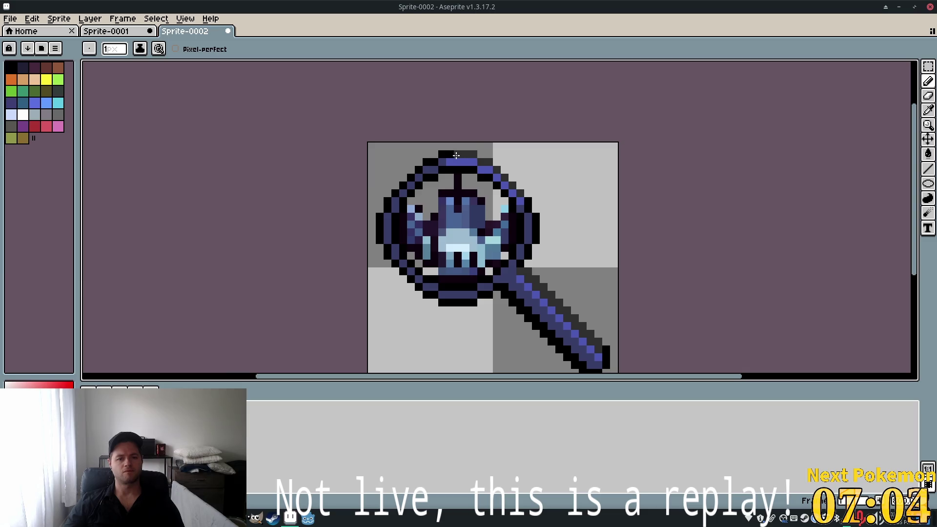
{"action": "scroll", "coordinate": [571, 217], "scroll_direction": "down", "scroll_amount": 2}
{"action": "scroll", "coordinate": [666, 272], "scroll_direction": "down", "scroll_amount": 1}
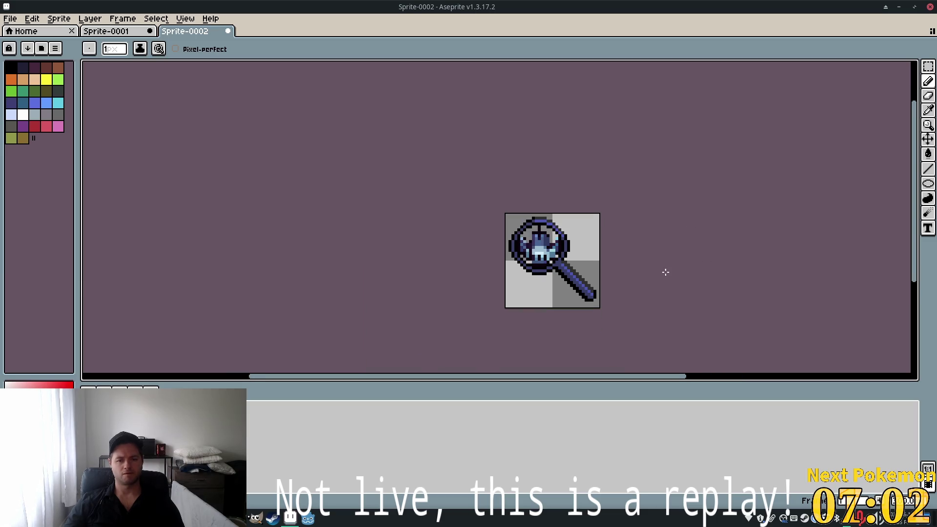
{"action": "scroll", "coordinate": [674, 268], "scroll_direction": "down", "scroll_amount": 1}
{"action": "scroll", "coordinate": [640, 267], "scroll_direction": "right", "scroll_amount": 2}
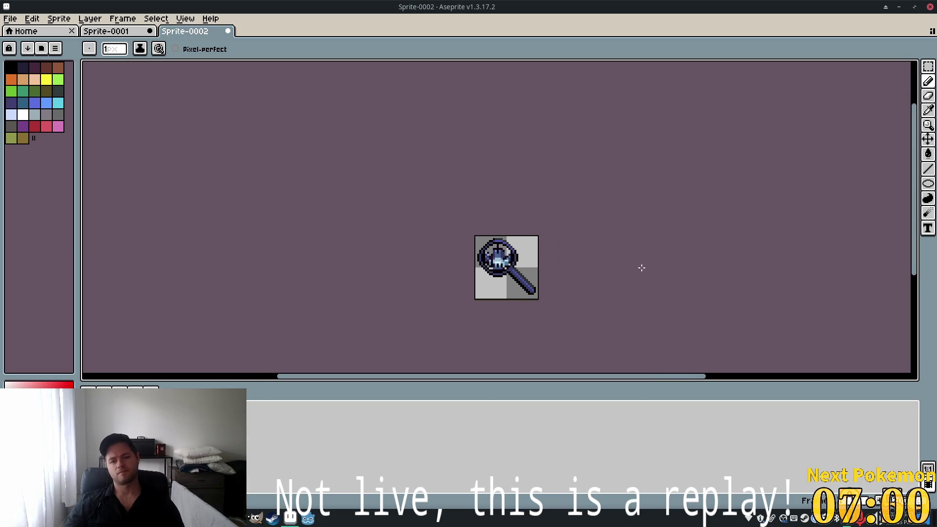
{"action": "scroll", "coordinate": [566, 259], "scroll_direction": "up", "scroll_amount": 1}
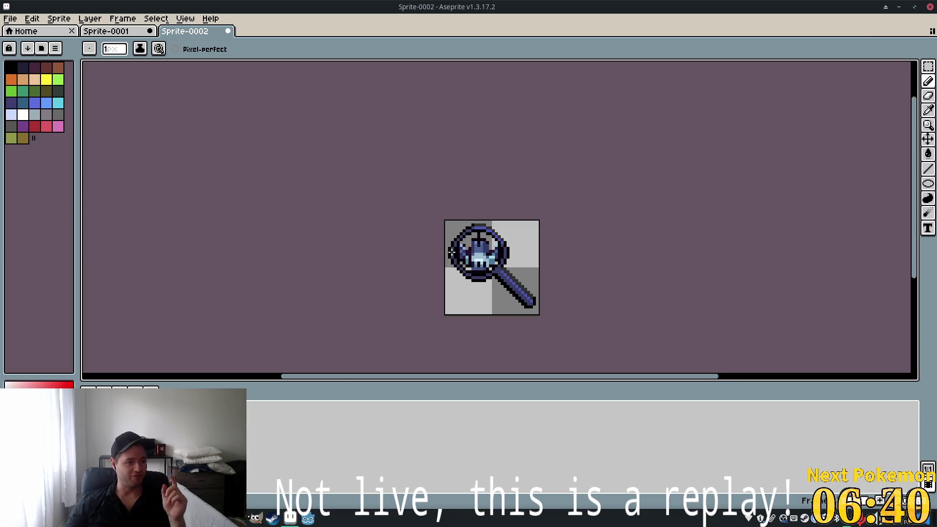
{"action": "scroll", "coordinate": [463, 249], "scroll_direction": "up", "scroll_amount": 1}
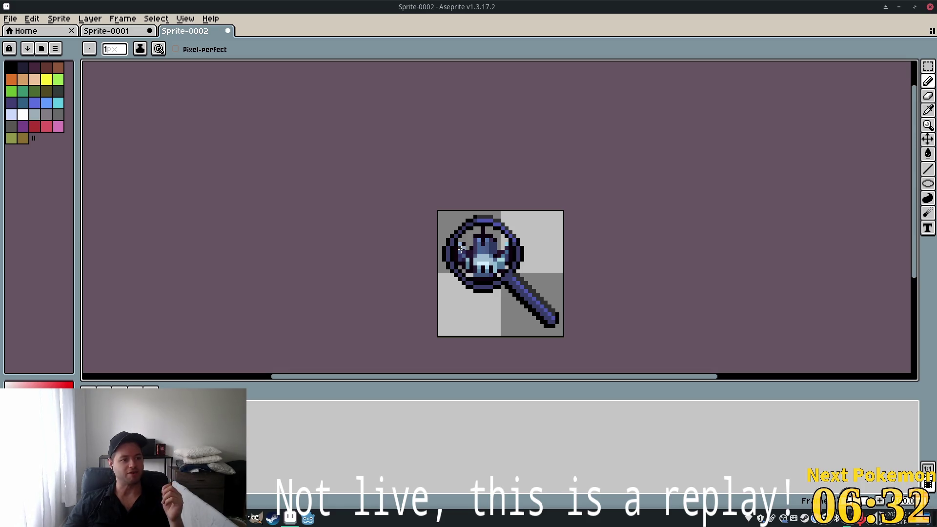
{"action": "scroll", "coordinate": [471, 270], "scroll_direction": "up", "scroll_amount": 1}
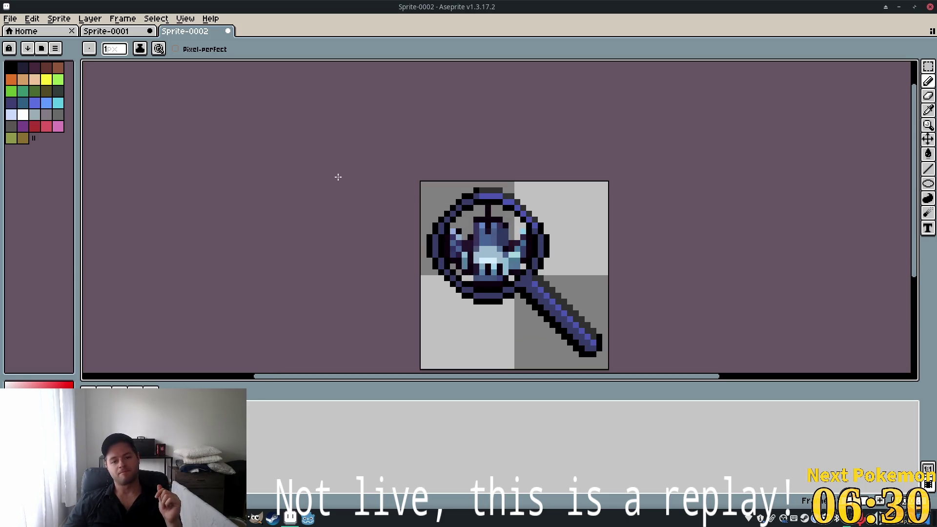
{"action": "scroll", "coordinate": [598, 292], "scroll_direction": "down", "scroll_amount": 2}
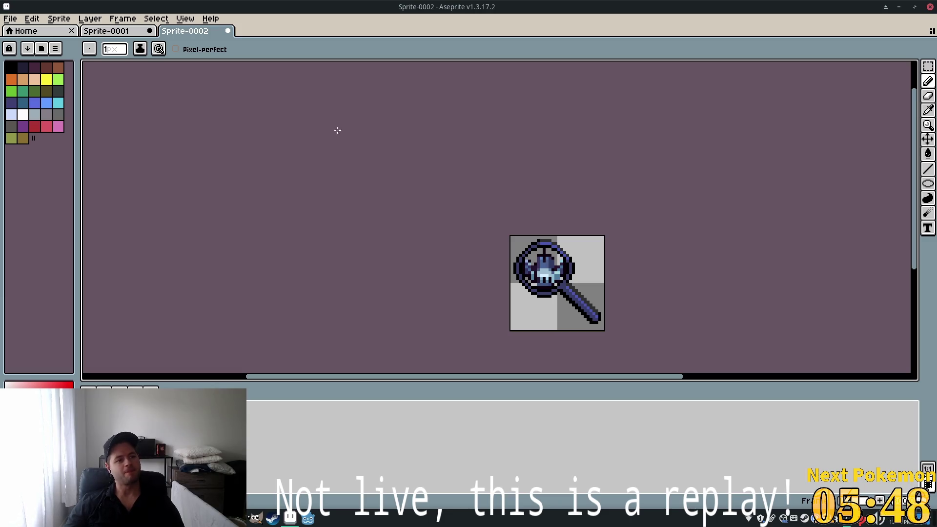
{"action": "left_click", "coordinate": [10, 18]}
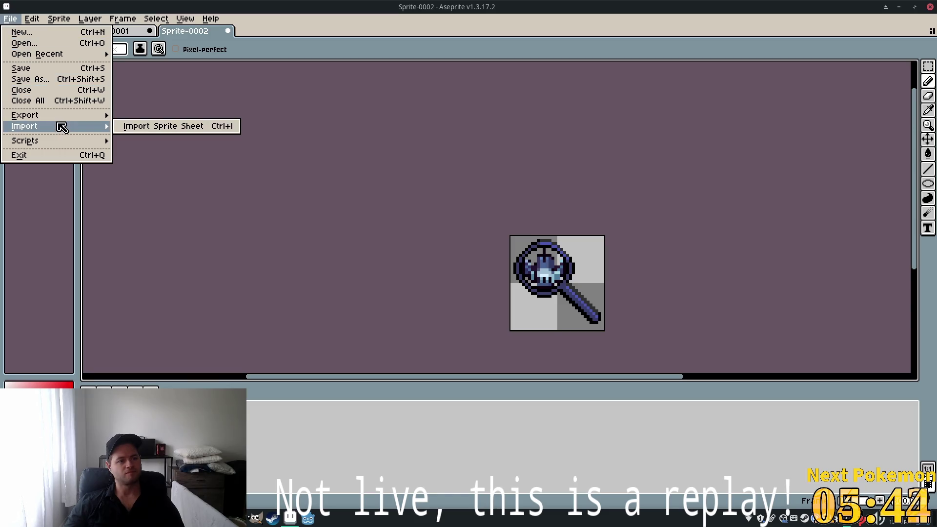
Export the sprite with Export As under the file name research_points.png
{"action": "mouse_move", "coordinate": [61, 117]}
{"action": "left_click", "coordinate": [166, 117]}
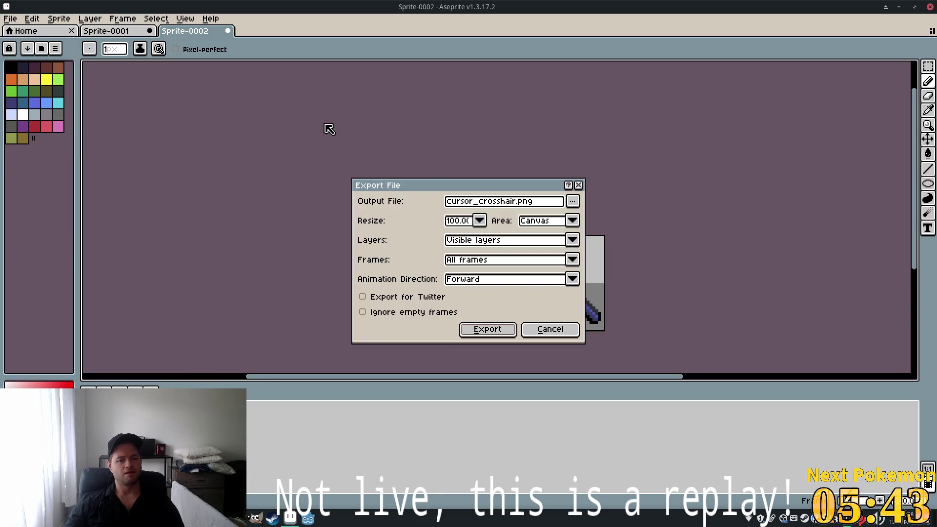
{"action": "left_click", "coordinate": [521, 204]}
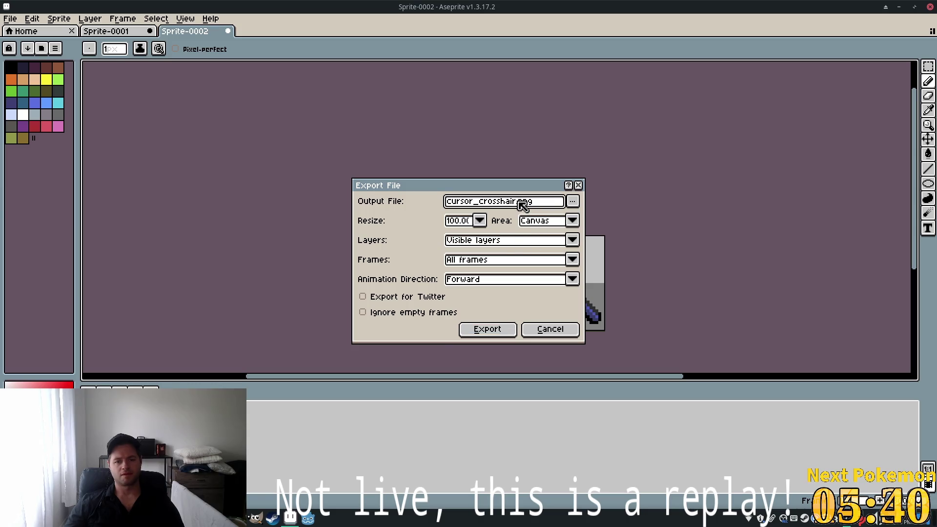
{"action": "left_click_drag", "start_coordinate": [512, 202], "coordinate": [335, 176]}
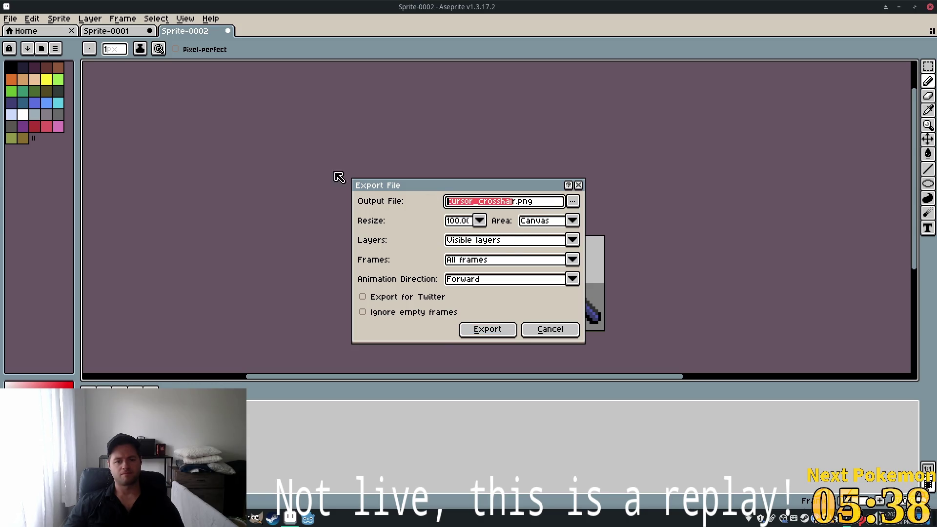
{"action": "type", "text": "reas"}
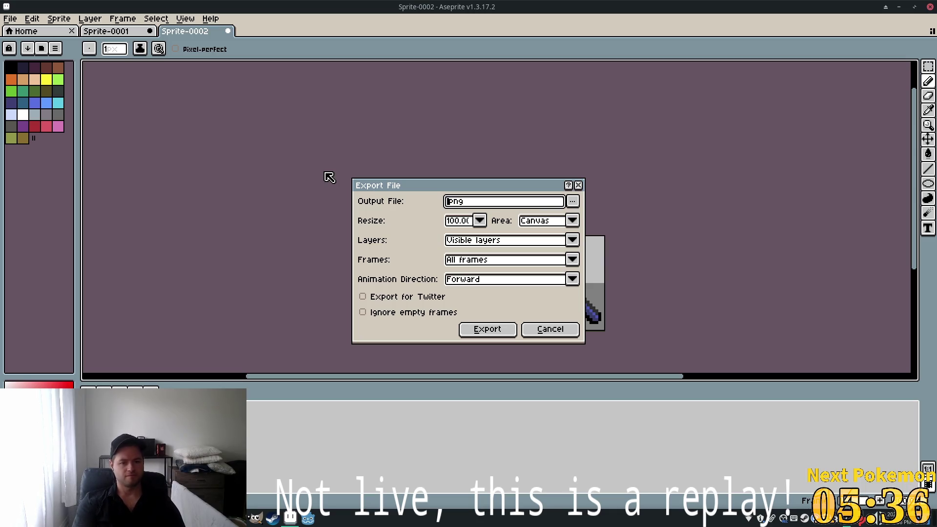
{"action": "key", "text": "BackSpace"}
{"action": "key", "text": "BackSpace"}
{"action": "type", "text": "sea"}
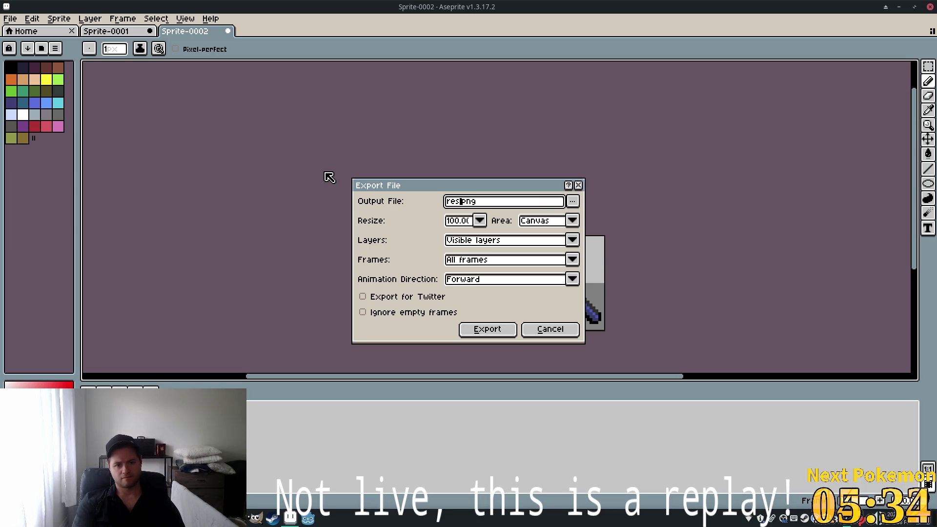
{"action": "type", "text": "rch_points"}
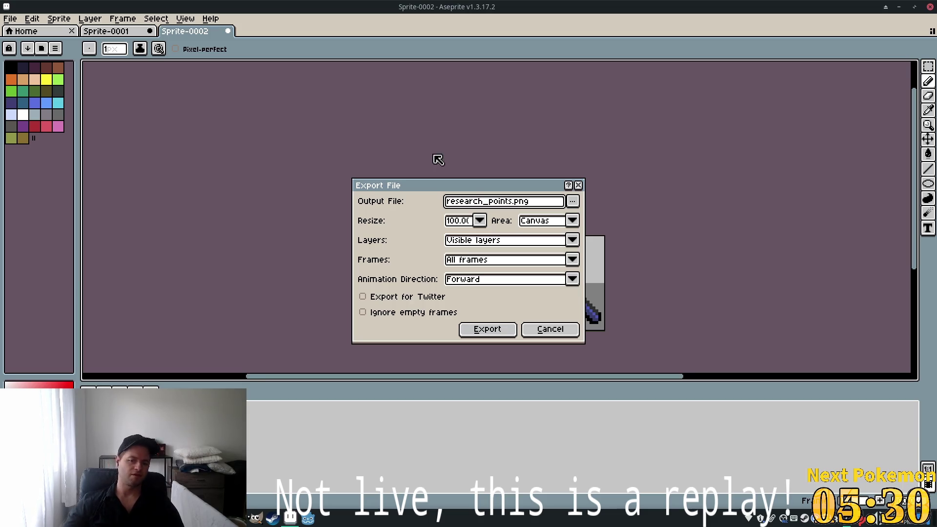
{"action": "left_click", "coordinate": [488, 329]}
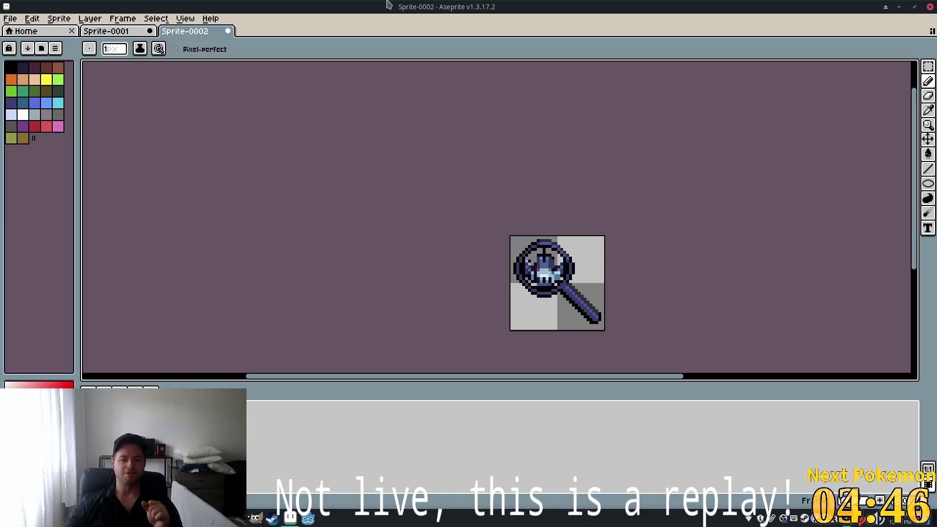
{"action": "scroll", "coordinate": [605, 247], "scroll_direction": "down", "scroll_amount": 1}
Lower the white colour's opacity and brush it over the lens, then undo the washed-out result
{"action": "scroll", "coordinate": [564, 251], "scroll_direction": "up", "scroll_amount": 3}
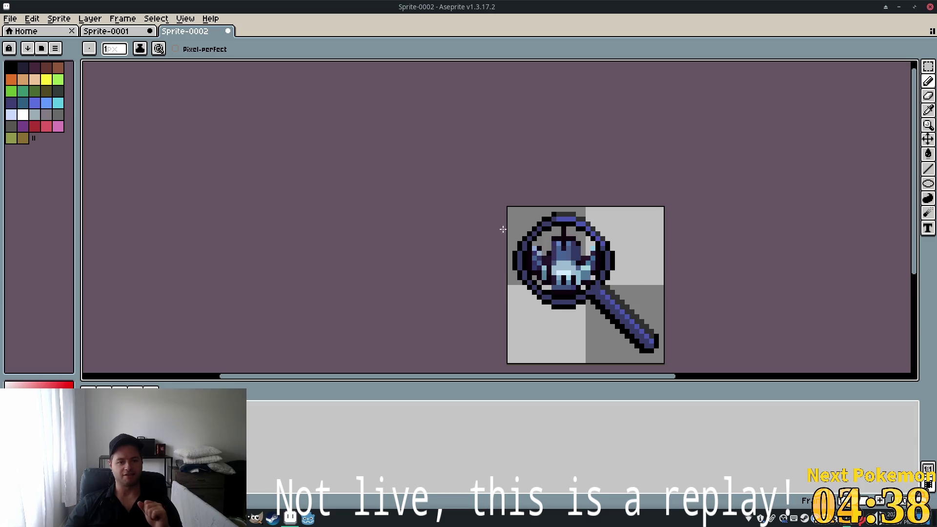
{"action": "scroll", "coordinate": [618, 246], "scroll_direction": "up", "scroll_amount": 3}
{"action": "scroll", "coordinate": [703, 245], "scroll_direction": "down", "scroll_amount": 2}
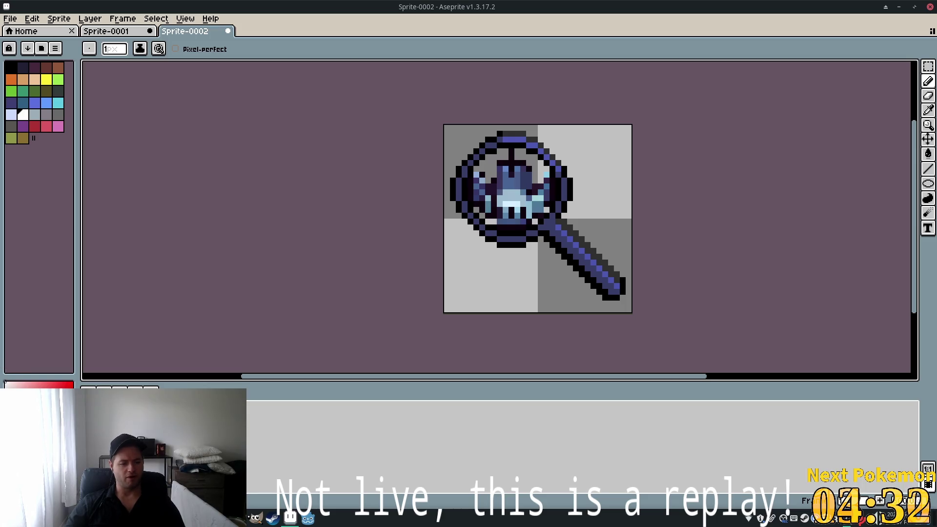
{"action": "left_click", "coordinate": [39, 396]}
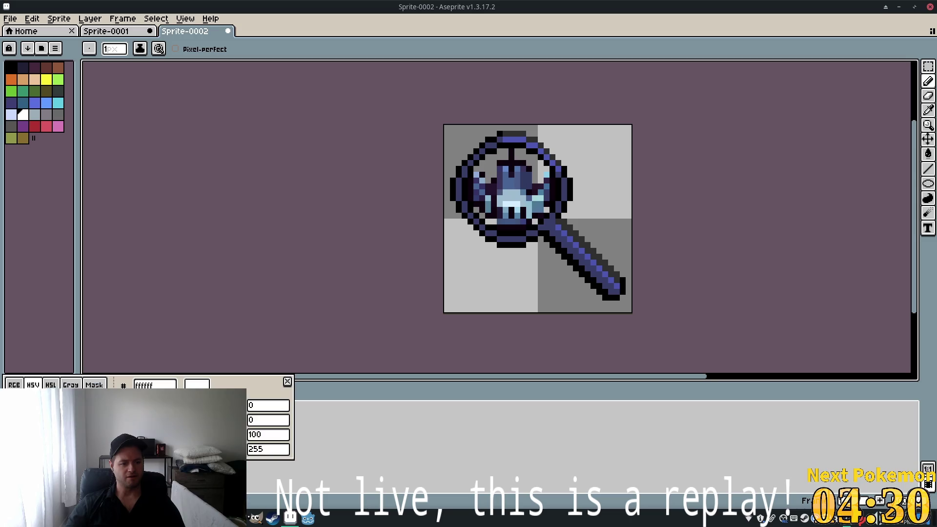
{"action": "left_click_drag", "start_coordinate": [139, 448], "coordinate": [105, 449]}
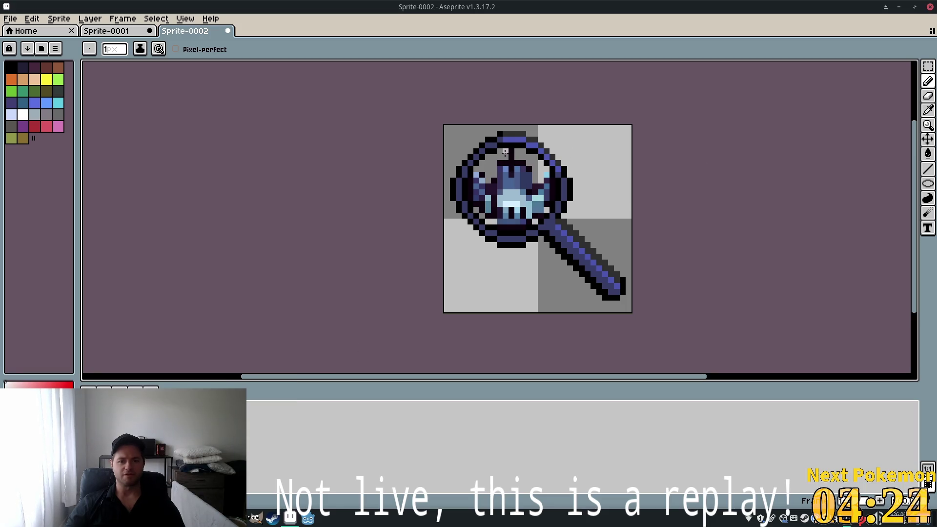
{"action": "mouse_move", "coordinate": [508, 151]}
{"action": "left_mouse_down"}
{"action": "mouse_move", "coordinate": [518, 168]}
{"action": "mouse_move", "coordinate": [505, 193]}
{"action": "mouse_move", "coordinate": [497, 186]}
{"action": "mouse_move", "coordinate": [523, 187]}
{"action": "mouse_move", "coordinate": [488, 164]}
{"action": "mouse_move", "coordinate": [476, 179]}
{"action": "mouse_move", "coordinate": [490, 206]}
{"action": "mouse_move", "coordinate": [520, 201]}
{"action": "mouse_move", "coordinate": [492, 210]}
{"action": "mouse_move", "coordinate": [547, 183]}
{"action": "mouse_move", "coordinate": [534, 211]}
{"action": "mouse_move", "coordinate": [505, 221]}
{"action": "left_mouse_up"}
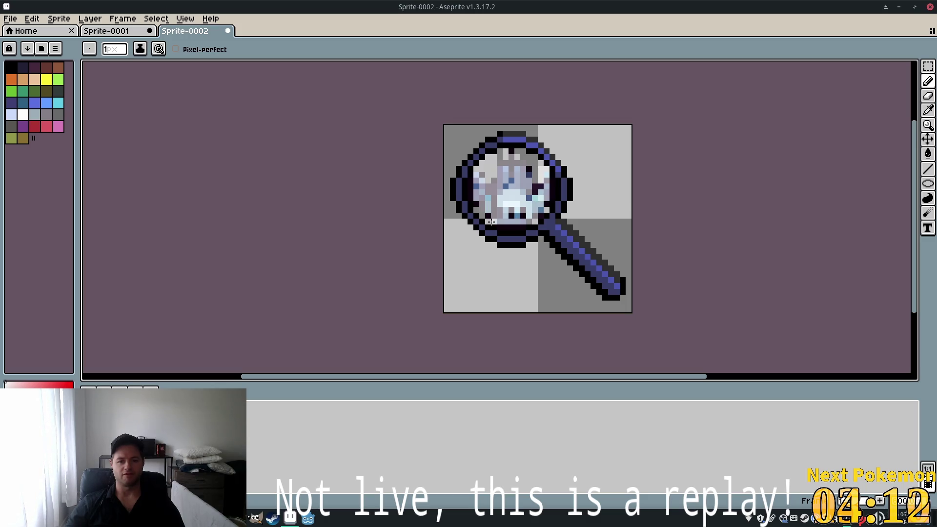
{"action": "key", "text": "ctrl+z"}
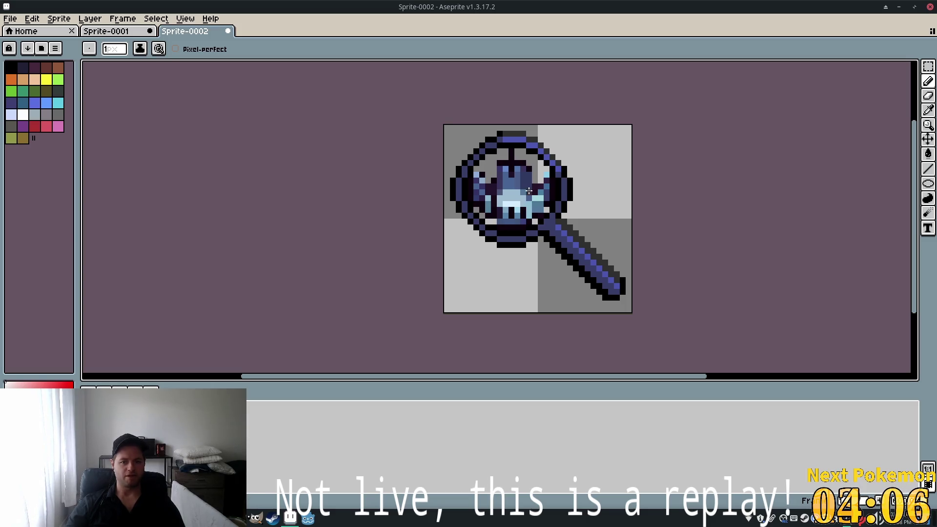
Repaint a lighter translucent glaze inside the lens near the figure's top and upper left
{"action": "mouse_move", "coordinate": [505, 173]}
{"action": "left_mouse_down"}
{"action": "mouse_move", "coordinate": [527, 193]}
{"action": "mouse_move", "coordinate": [514, 155]}
{"action": "left_mouse_up"}
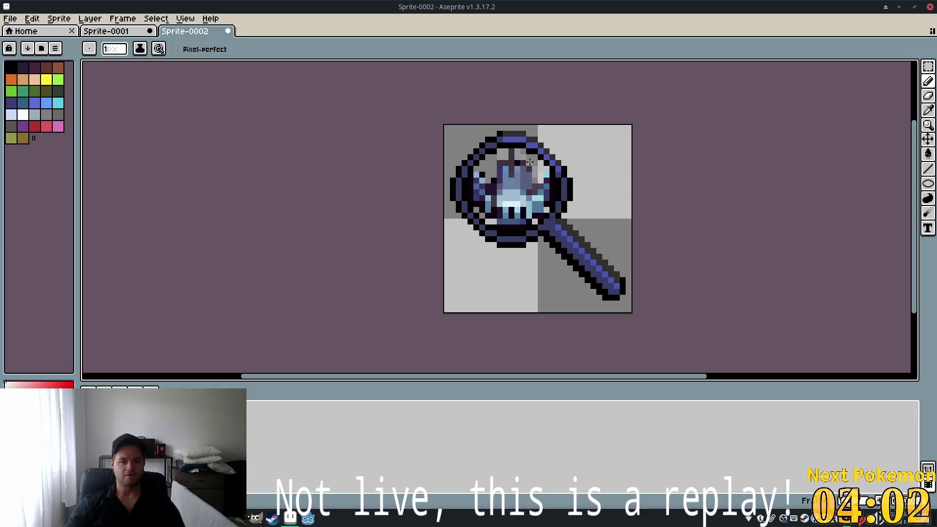
{"action": "left_click_drag", "start_coordinate": [525, 154], "coordinate": [532, 161]}
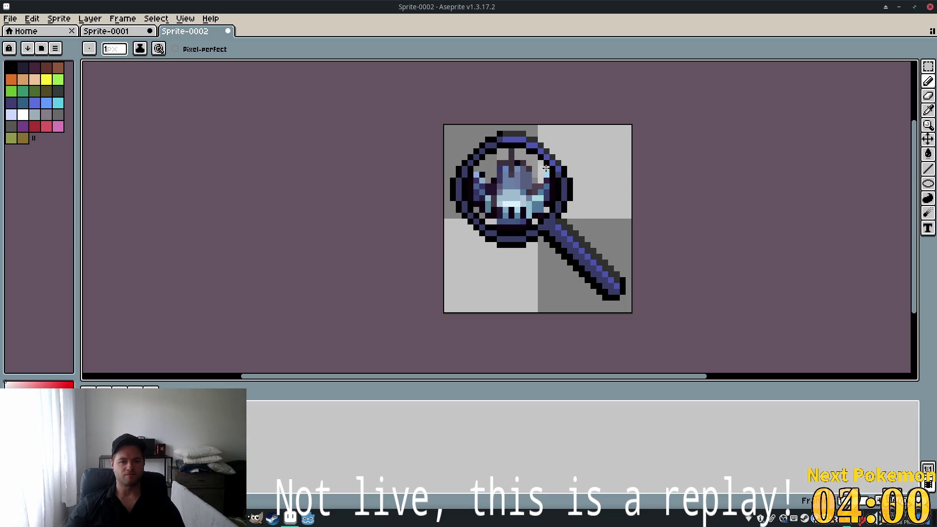
{"action": "scroll", "coordinate": [524, 186], "scroll_direction": "up", "scroll_amount": 3}
{"action": "scroll", "coordinate": [525, 187], "scroll_direction": "down", "scroll_amount": 1}
{"action": "mouse_move", "coordinate": [442, 132]}
{"action": "left_mouse_down"}
{"action": "mouse_move", "coordinate": [412, 133]}
{"action": "mouse_move", "coordinate": [413, 124]}
{"action": "mouse_move", "coordinate": [396, 134]}
{"action": "mouse_move", "coordinate": [381, 184]}
{"action": "mouse_move", "coordinate": [384, 256]}
{"action": "mouse_move", "coordinate": [410, 287]}
{"action": "mouse_move", "coordinate": [534, 288]}
{"action": "mouse_move", "coordinate": [568, 219]}
{"action": "mouse_move", "coordinate": [571, 177]}
{"action": "mouse_move", "coordinate": [581, 219]}
{"action": "mouse_move", "coordinate": [576, 206]}
{"action": "left_mouse_up"}
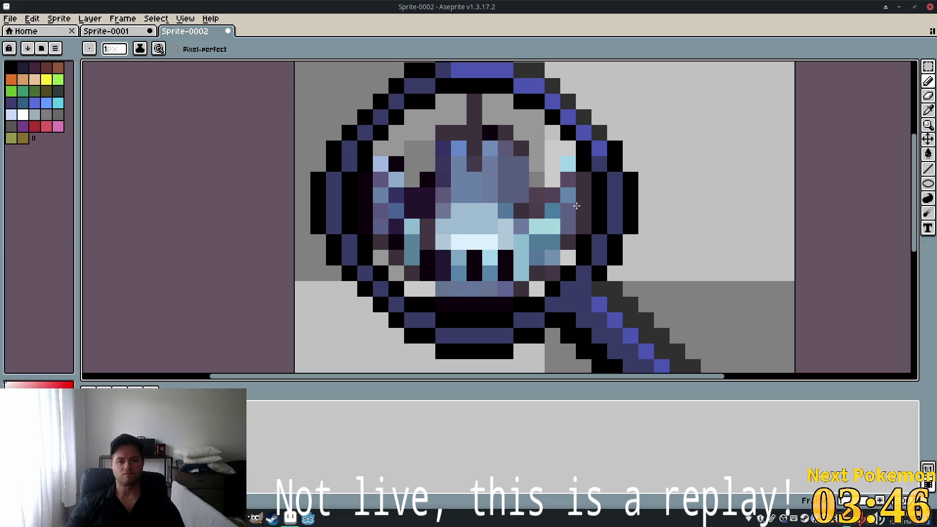